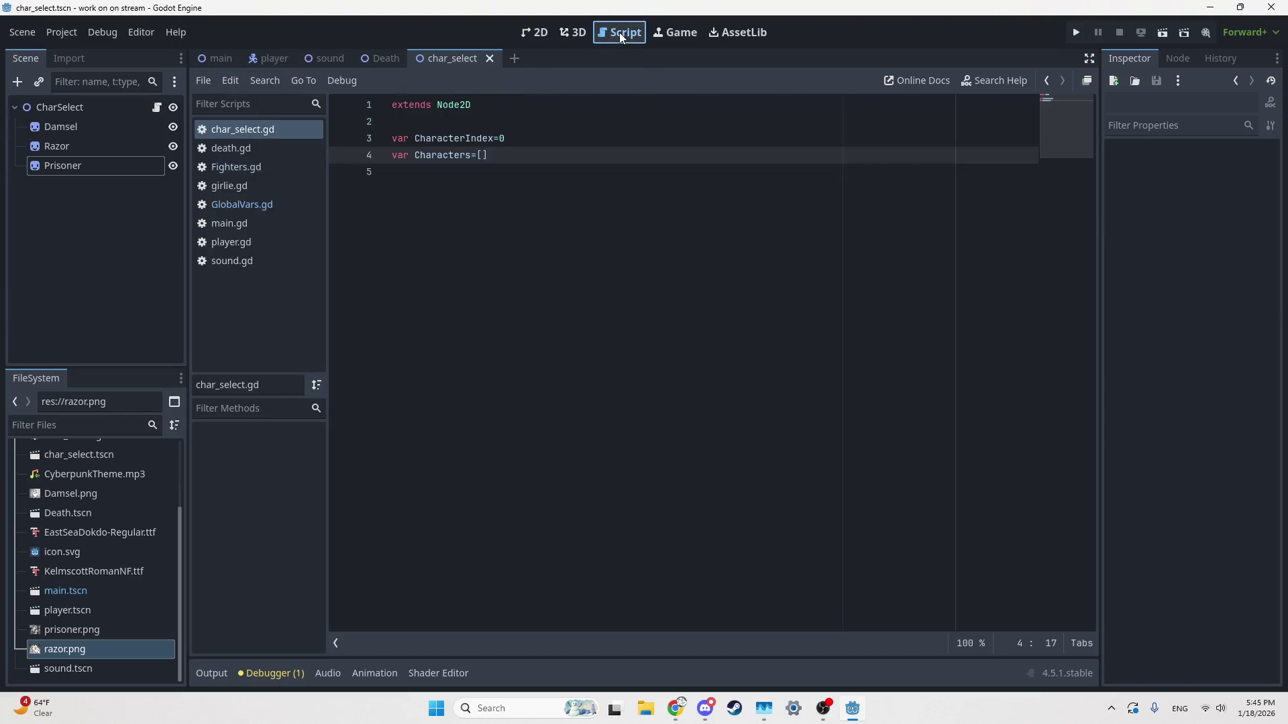
# Step: Delete the empty 'var Characters=[]' line from char_select.gd
pyautogui.click(532, 145)
pyautogui.click(484, 155)
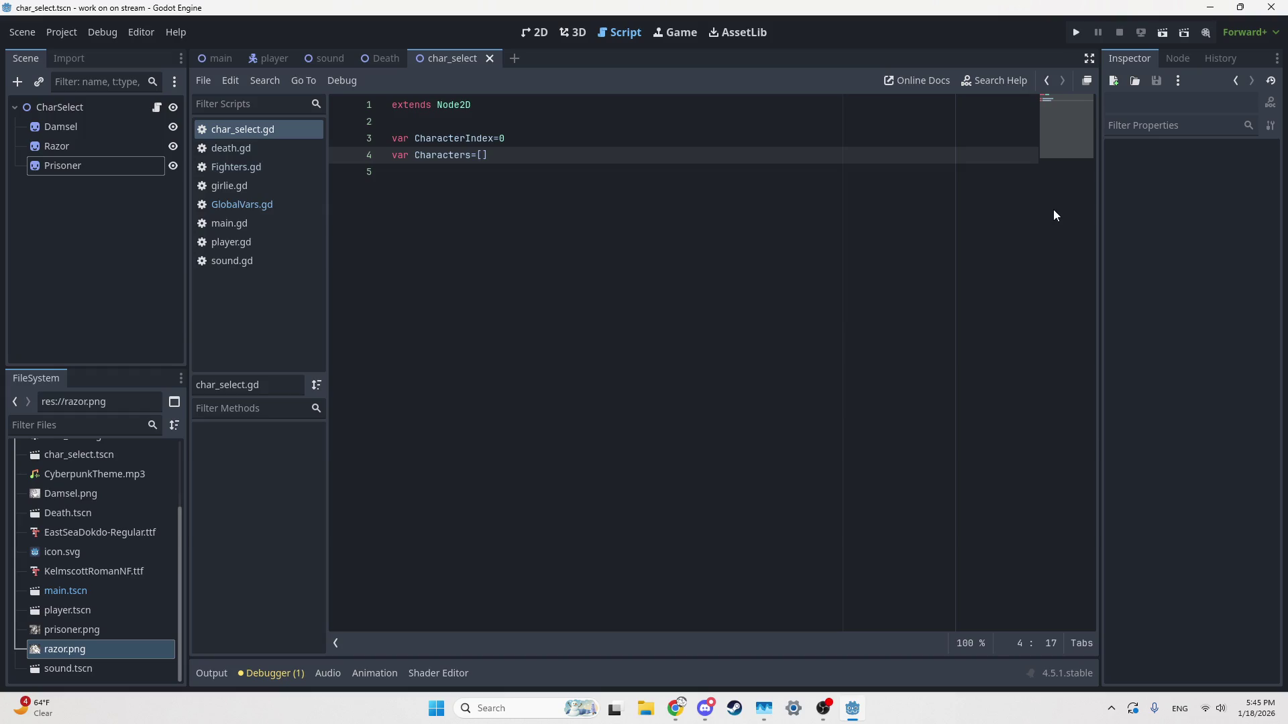
pyautogui.write('"Priso')
pyautogui.write('ner')
pyautogui.press('BackSpace')
pyautogui.press('BackSpace')
pyautogui.press('BackSpace')
pyautogui.press('BackSpace')
pyautogui.press('Right')
pyautogui.hotkey('shift', 'Home')
pyautogui.hotkey('shift', 'Left')
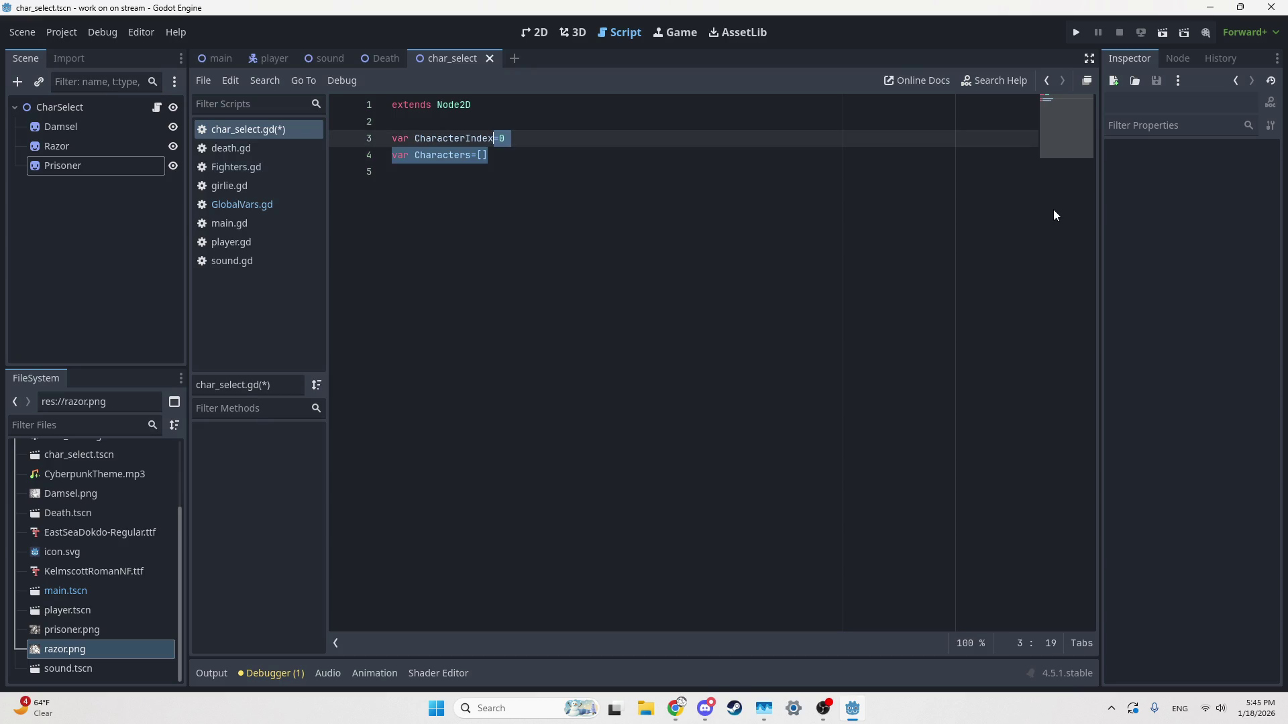
pyautogui.press('BackSpace')
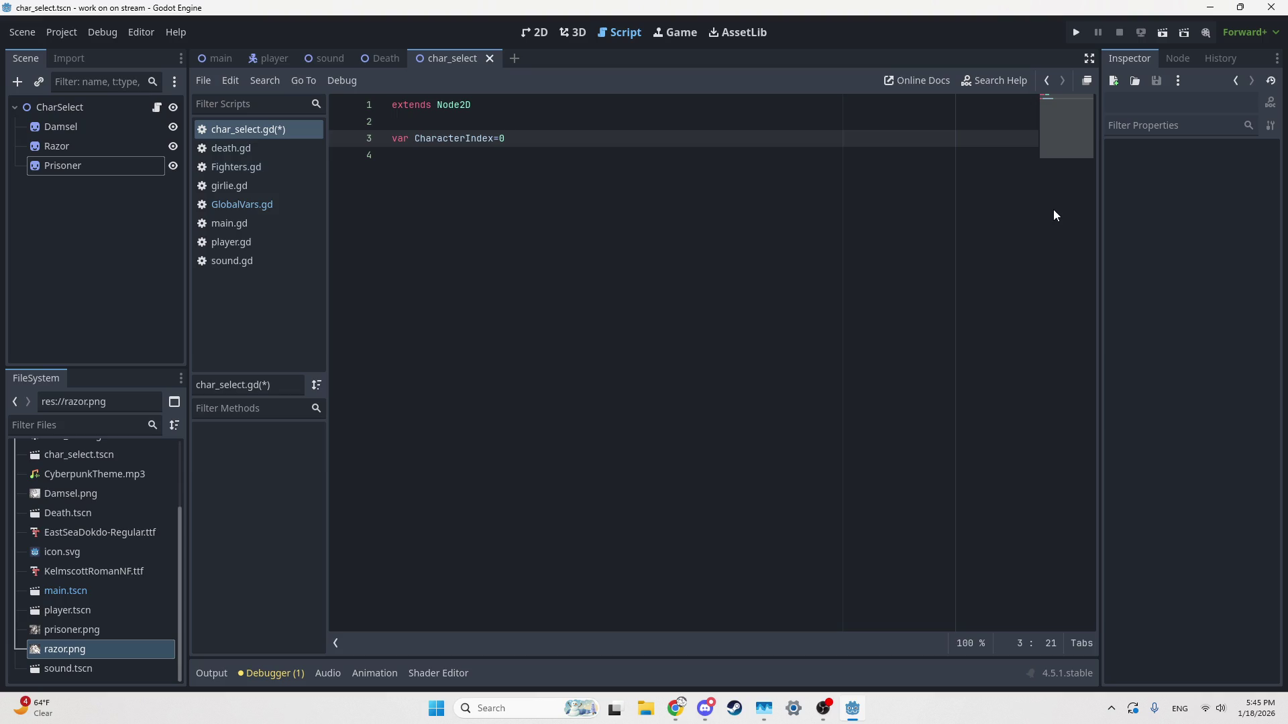
# Step: Add const Character=["prisoner","damsel","razor"] on a new line below CharacterIndex
pyautogui.press('Return')
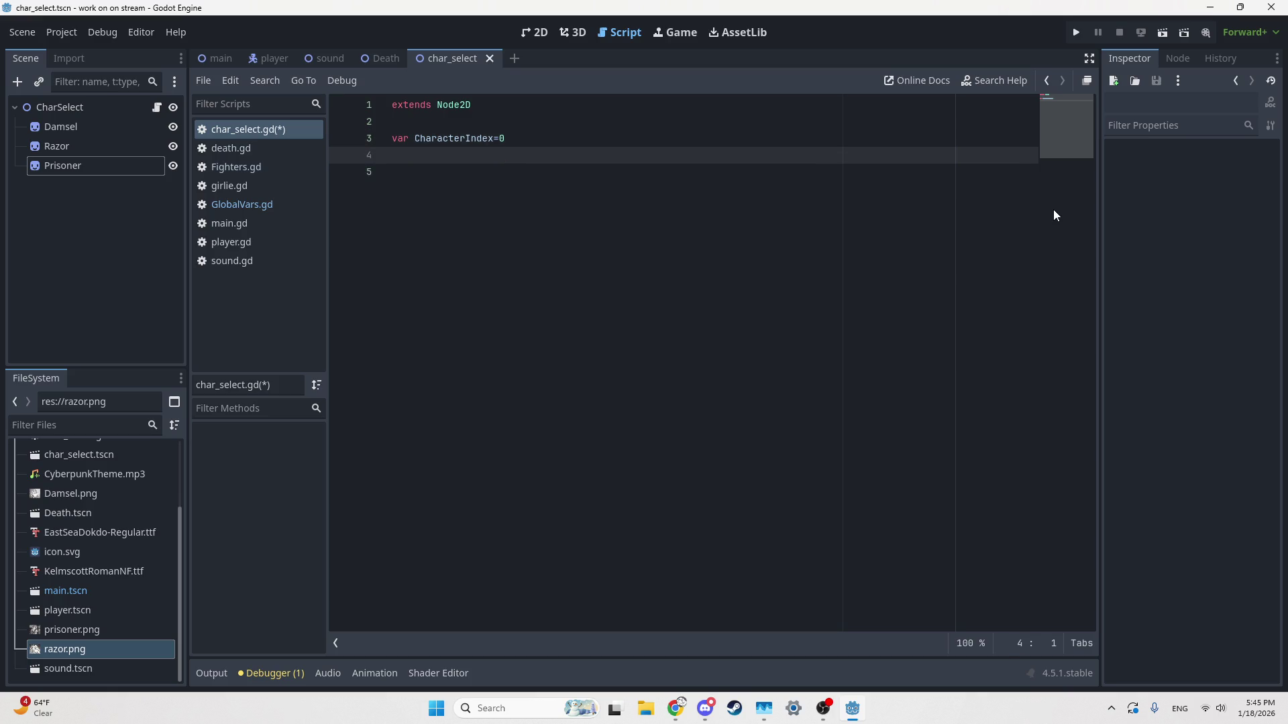
pyautogui.write('con')
pyautogui.write('st ')
pyautogui.write('Character')
pyautogui.write('=[')
pyautogui.write('d')
pyautogui.press('BackSpace')
pyautogui.write('"prisoner"')
pyautogui.write(',"damsel"')
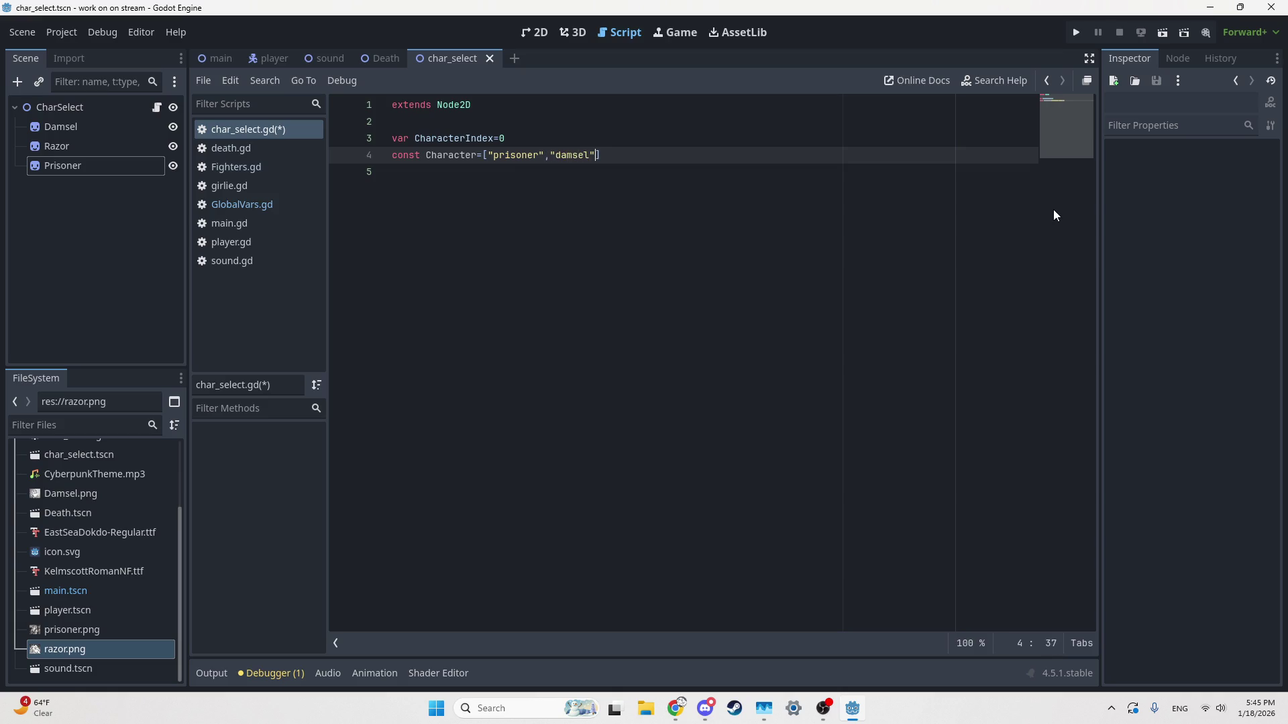
pyautogui.write(',"razpr')
pyautogui.press('BackSpace')
pyautogui.press('BackSpace')
pyautogui.write('or')
# Step: Search 'godot create tween' in Chrome and read the Tween class reference examples
pyautogui.click(676, 709)
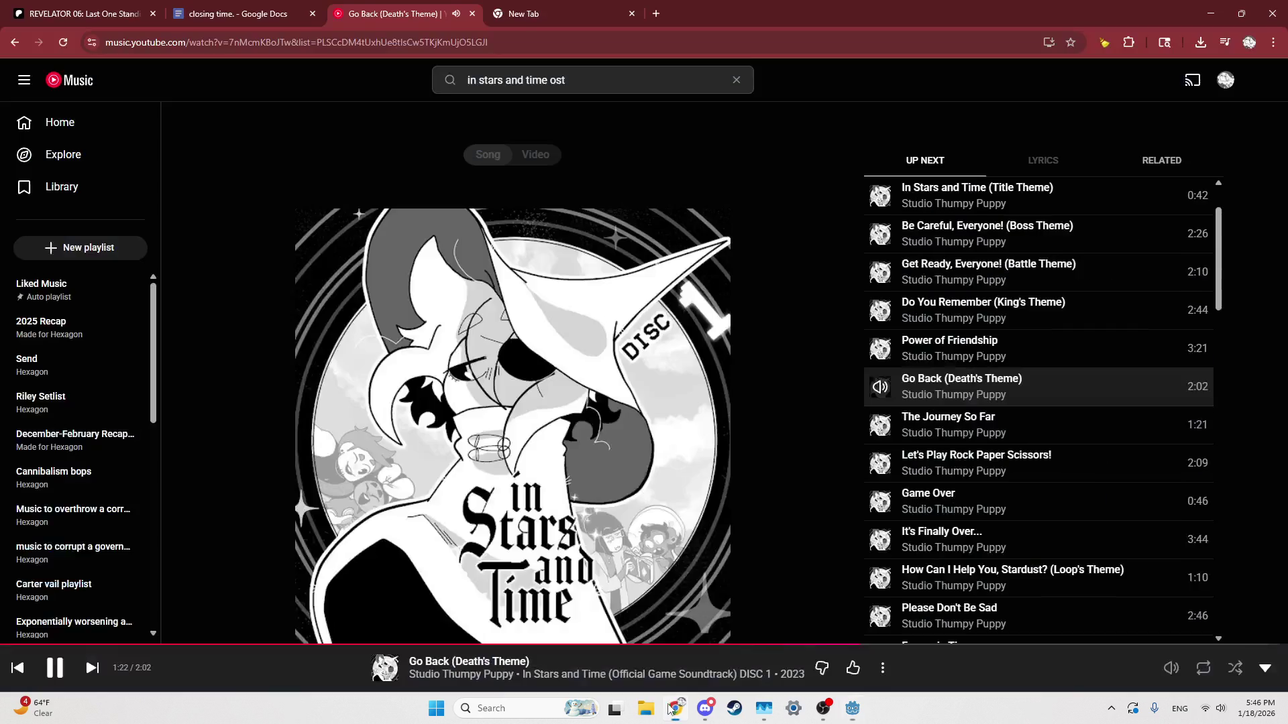
pyautogui.hotkey('ctrl', 't')
pyautogui.write('godot')
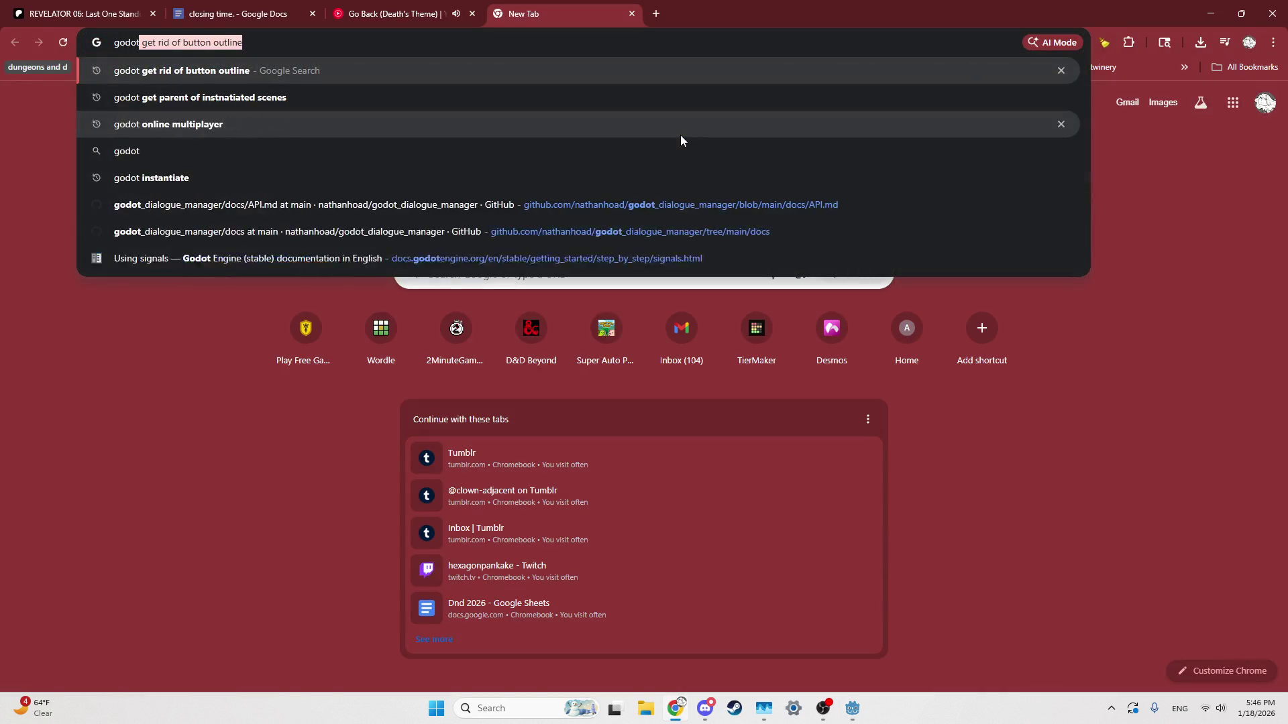
pyautogui.write(' create tween')
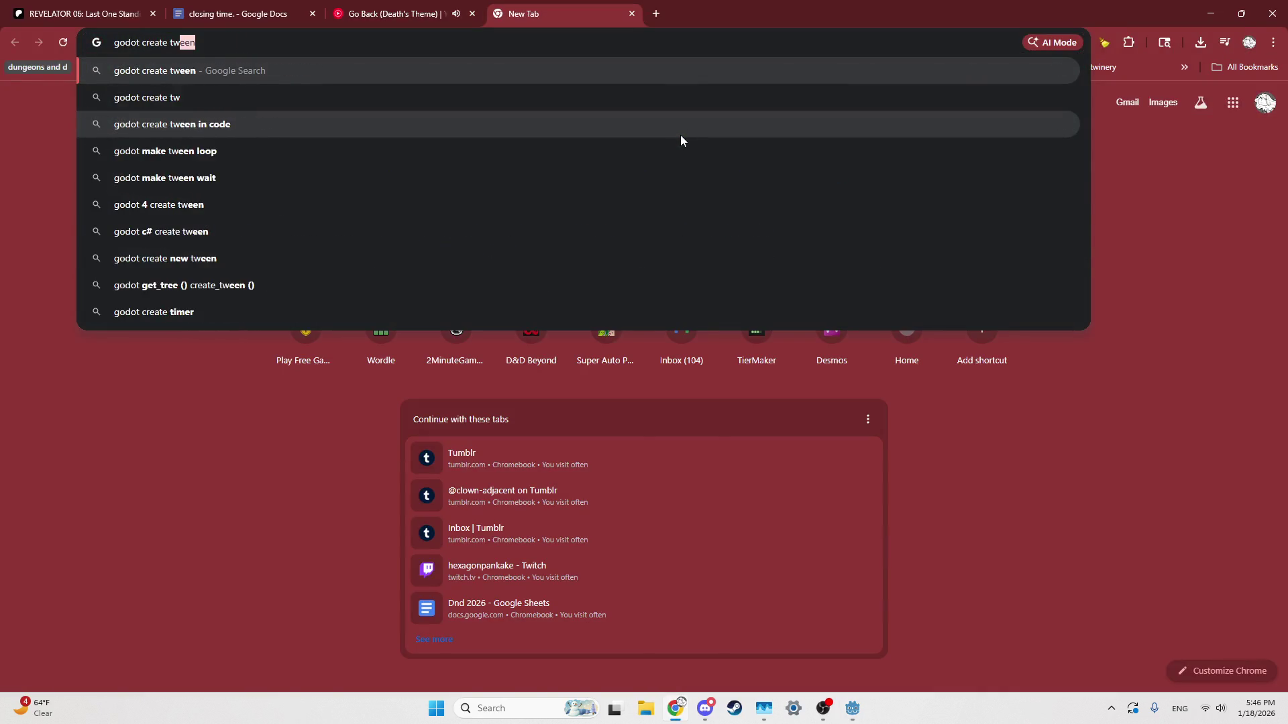
pyautogui.press('Return')
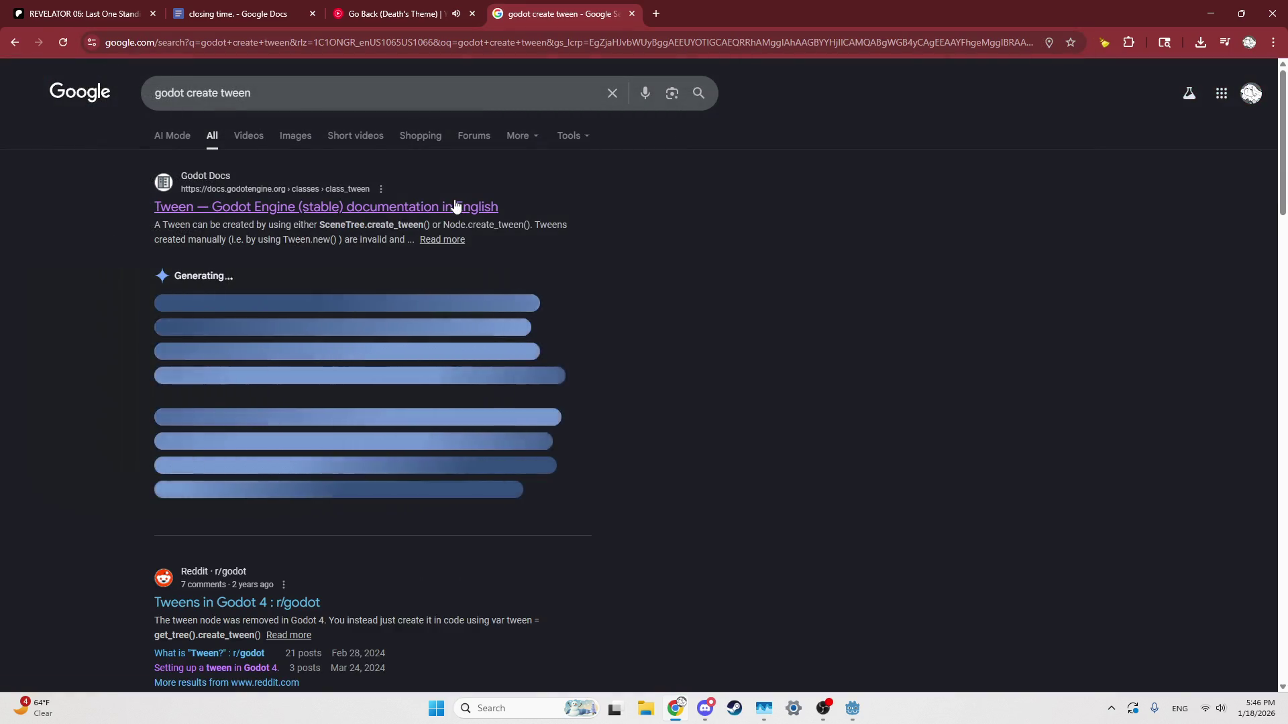
pyautogui.click(452, 207)
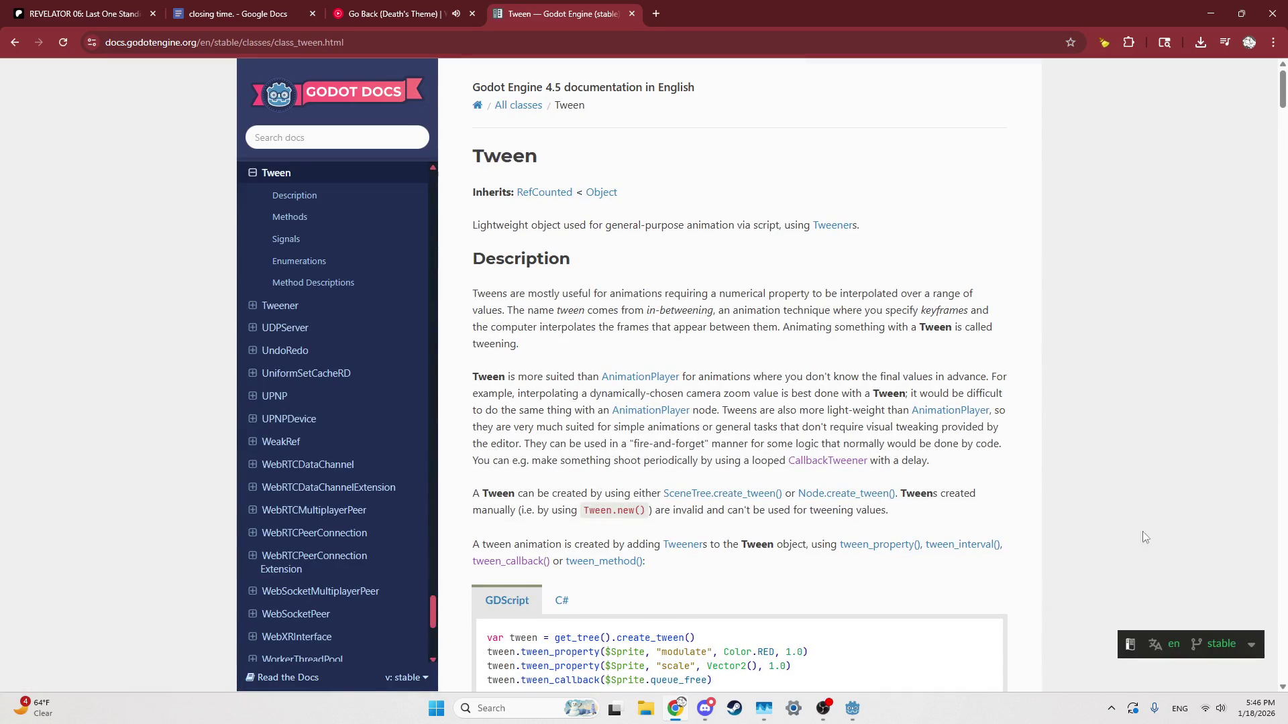
pyautogui.scroll(-1, 943, 496)
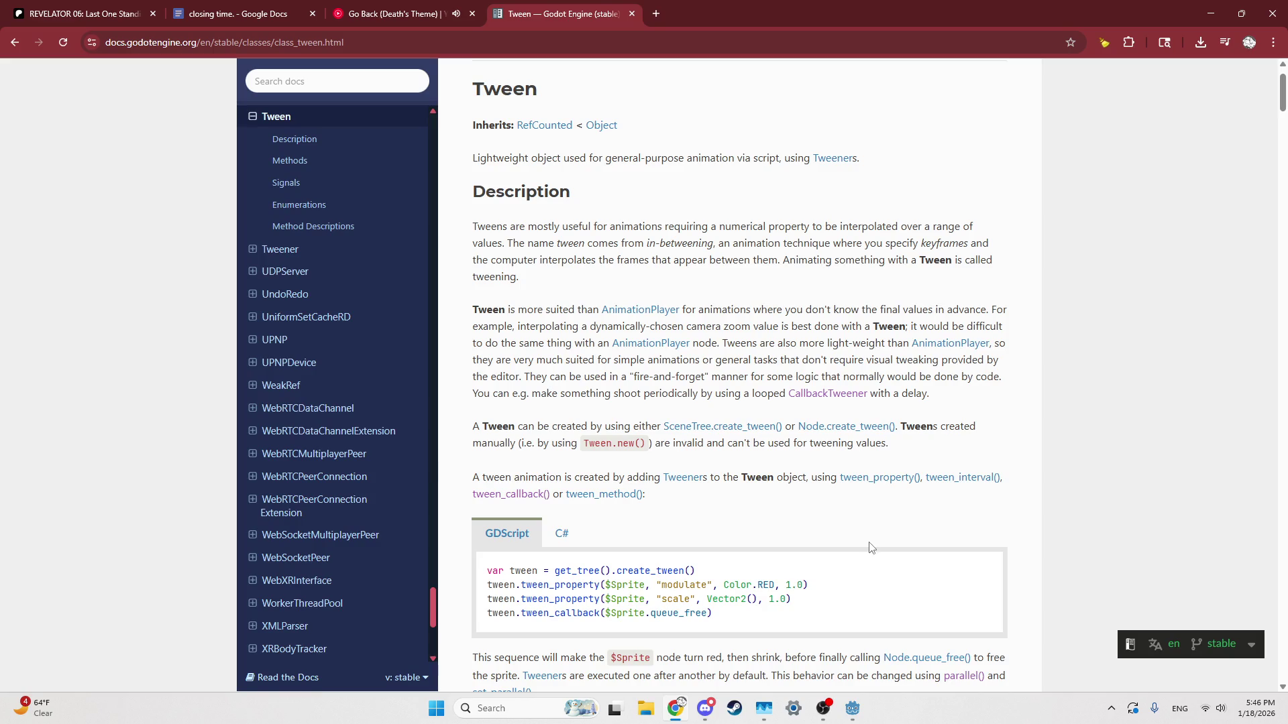
pyautogui.scroll(-2, 871, 546)
pyautogui.scroll(-4, 870, 547)
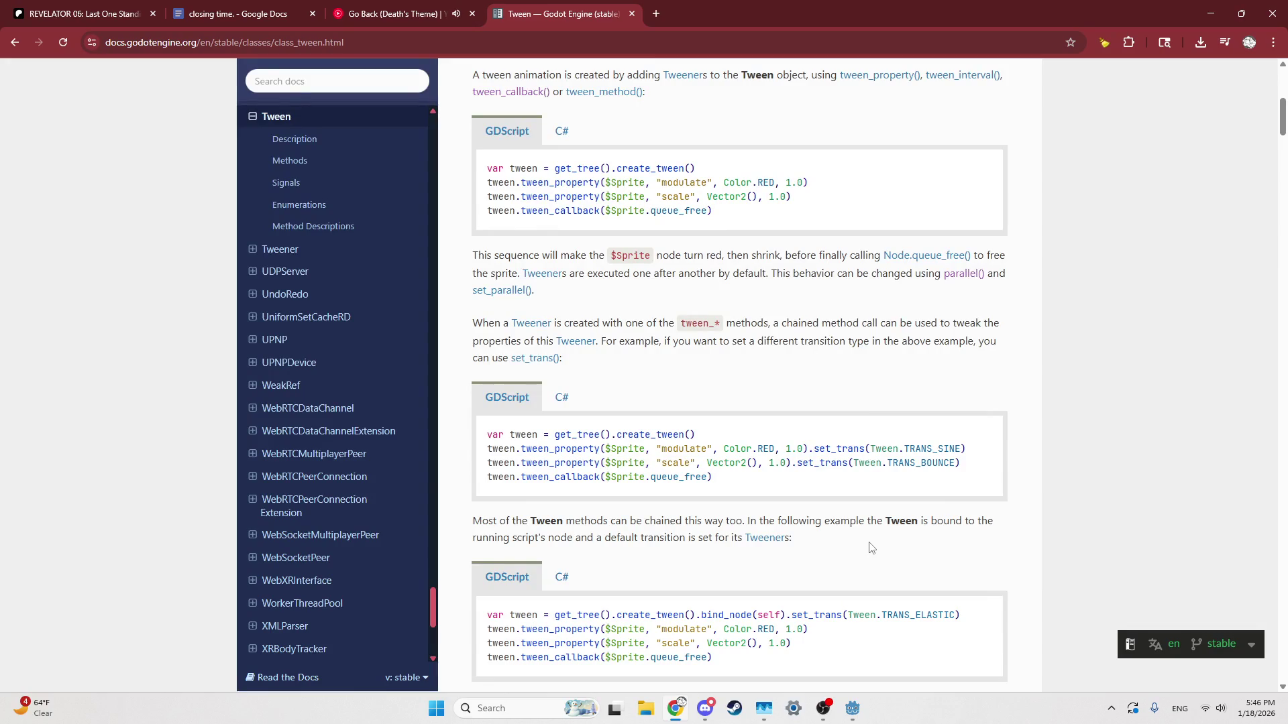
pyautogui.click(852, 708)
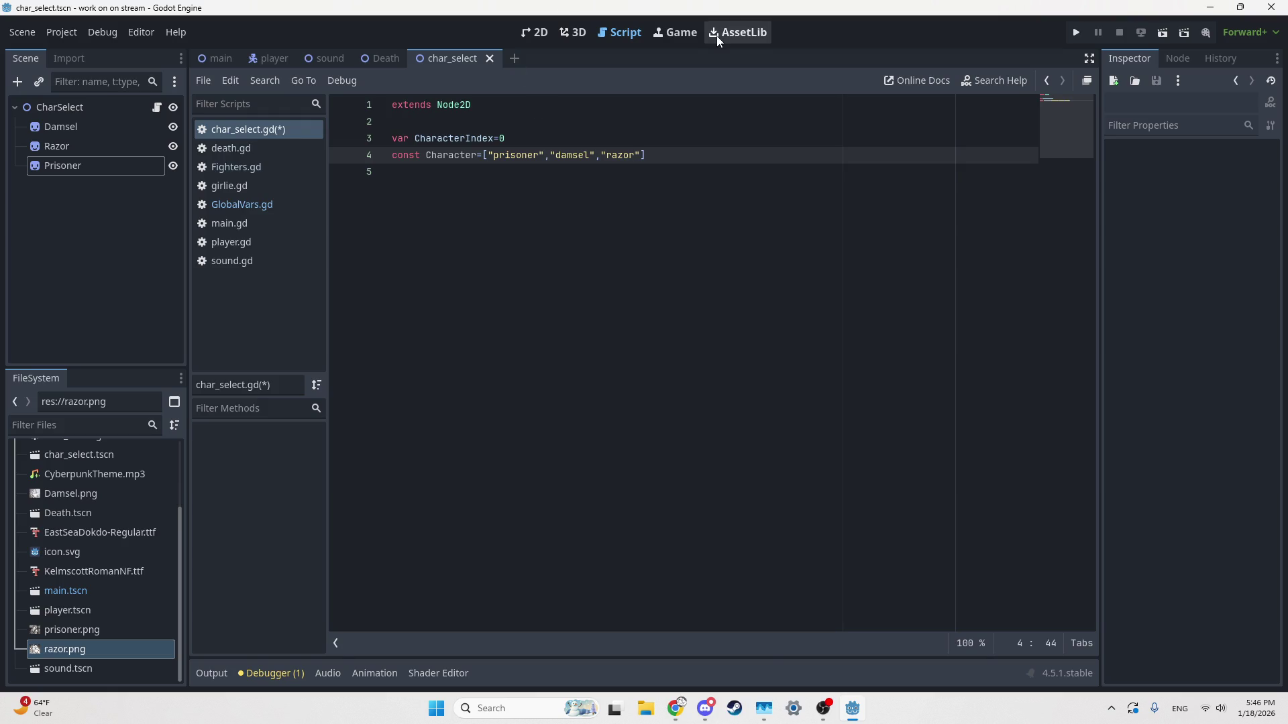
# Step: Move to line 5, then switch to the 2D view of the three character sprites
pyautogui.press('Down')
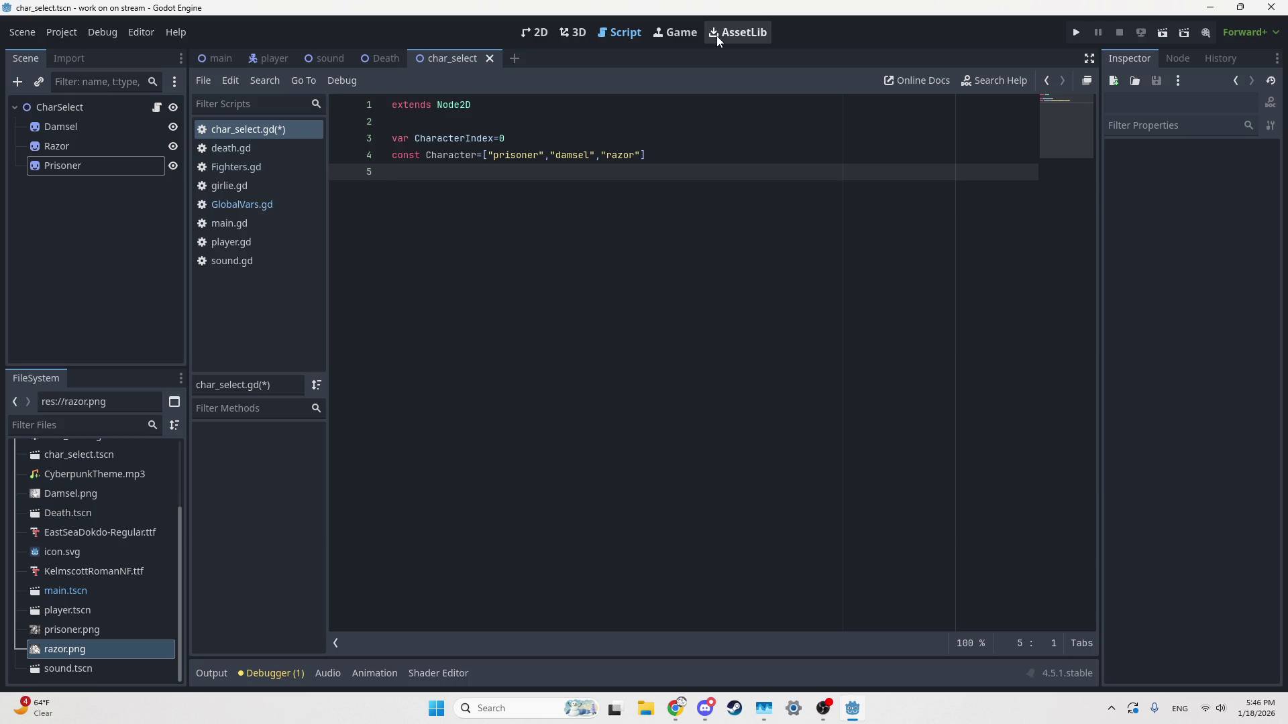
pyautogui.click(525, 32)
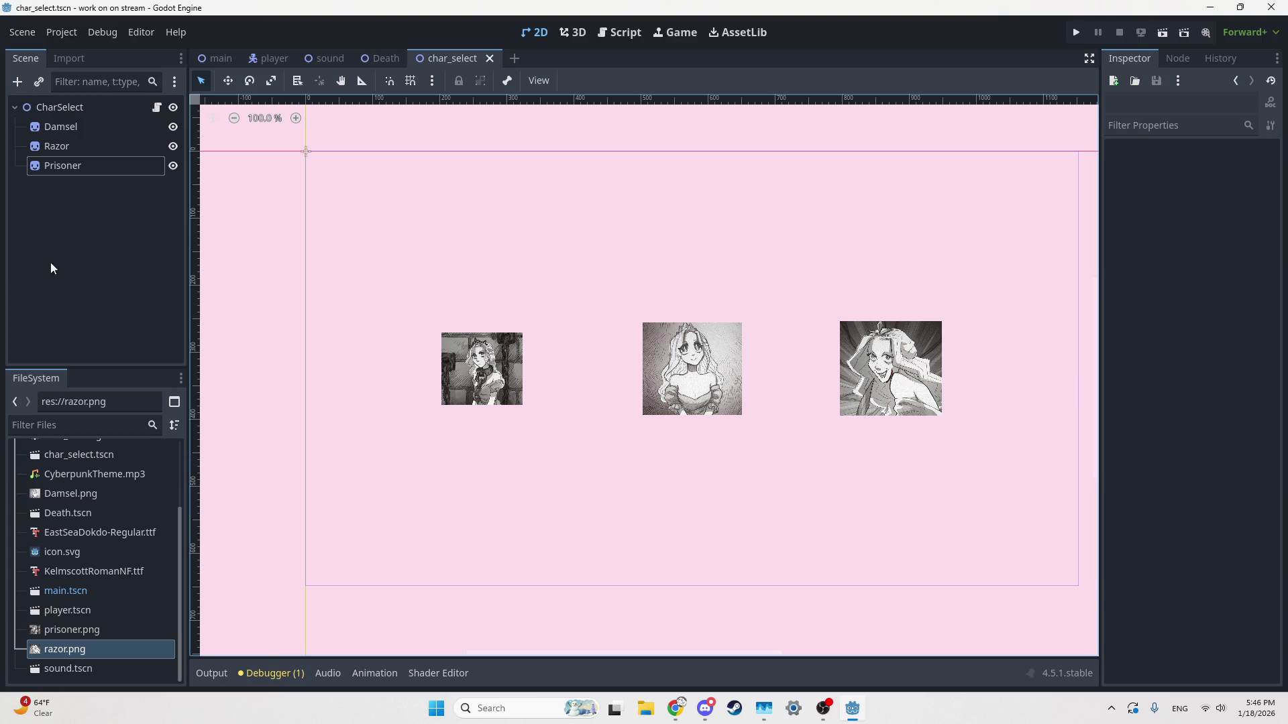
# Step: Set the Damsel sprite's position x to 1152/2 (576)
pyautogui.click(89, 133)
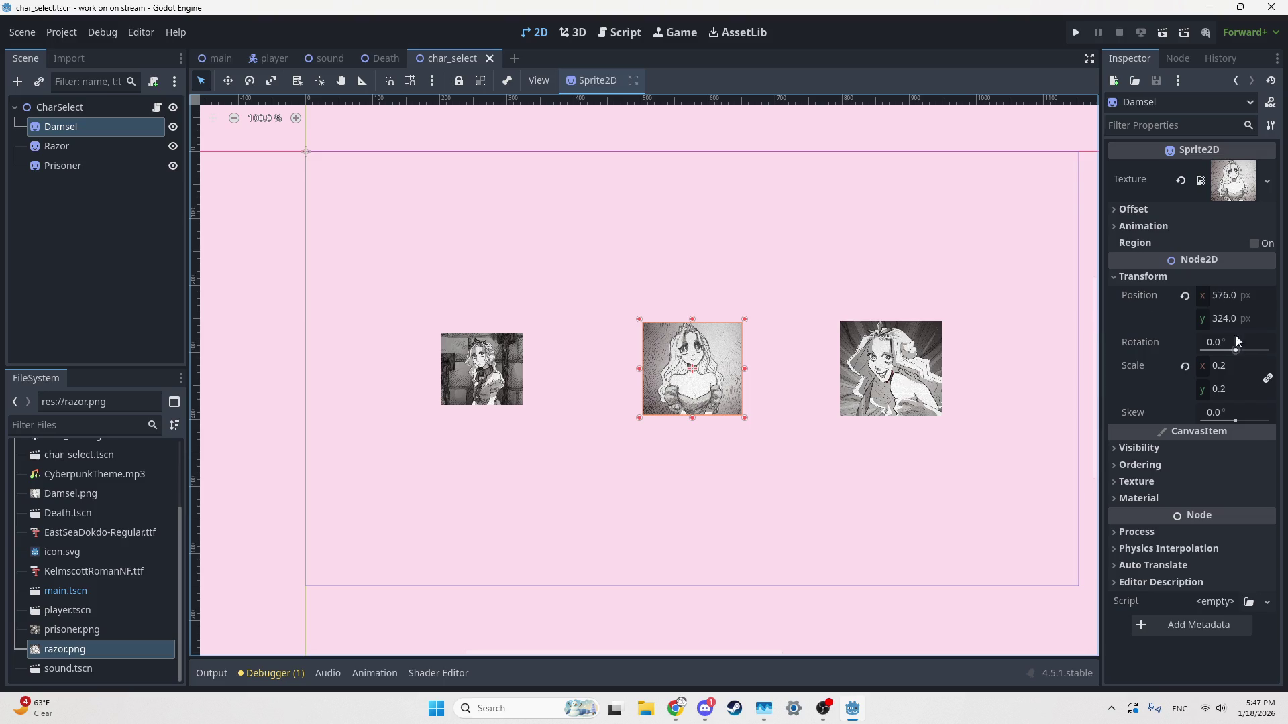
pyautogui.click(1229, 297)
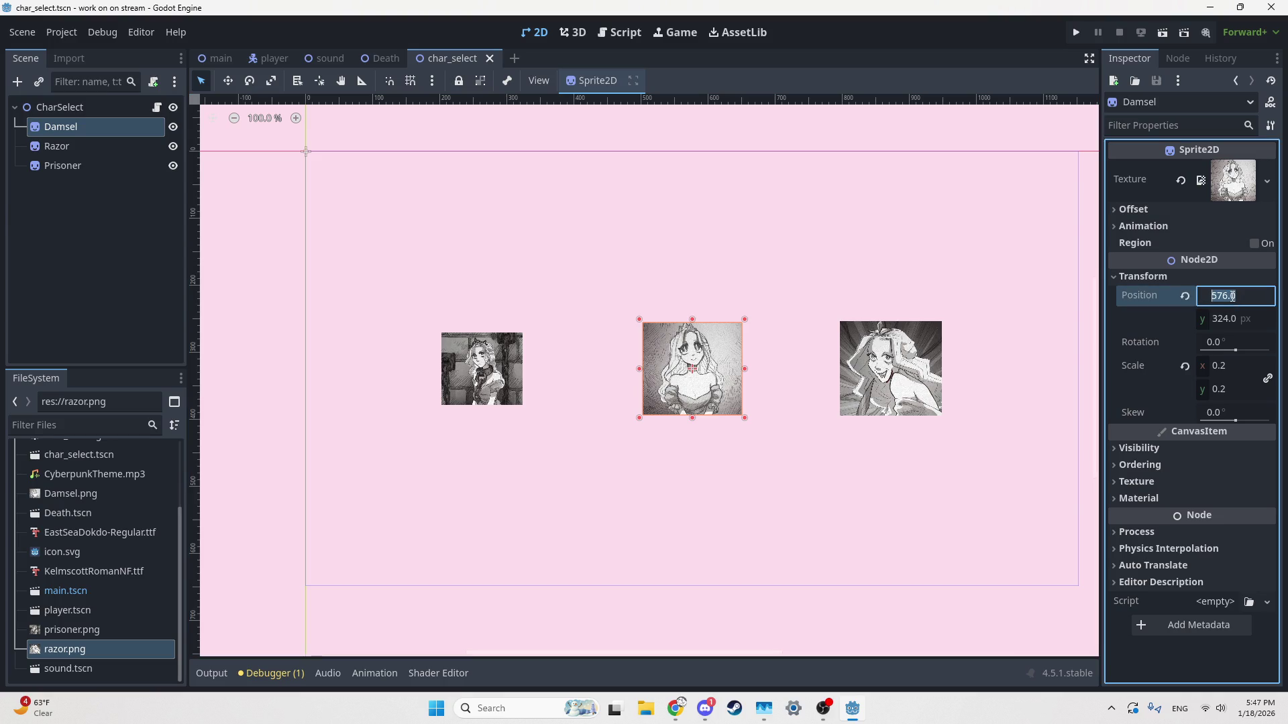
pyautogui.write('1152/2')
pyautogui.press('Return')
# Step: Set the Razor sprite's position x to 1152/4*3 (864)
pyautogui.click(932, 372)
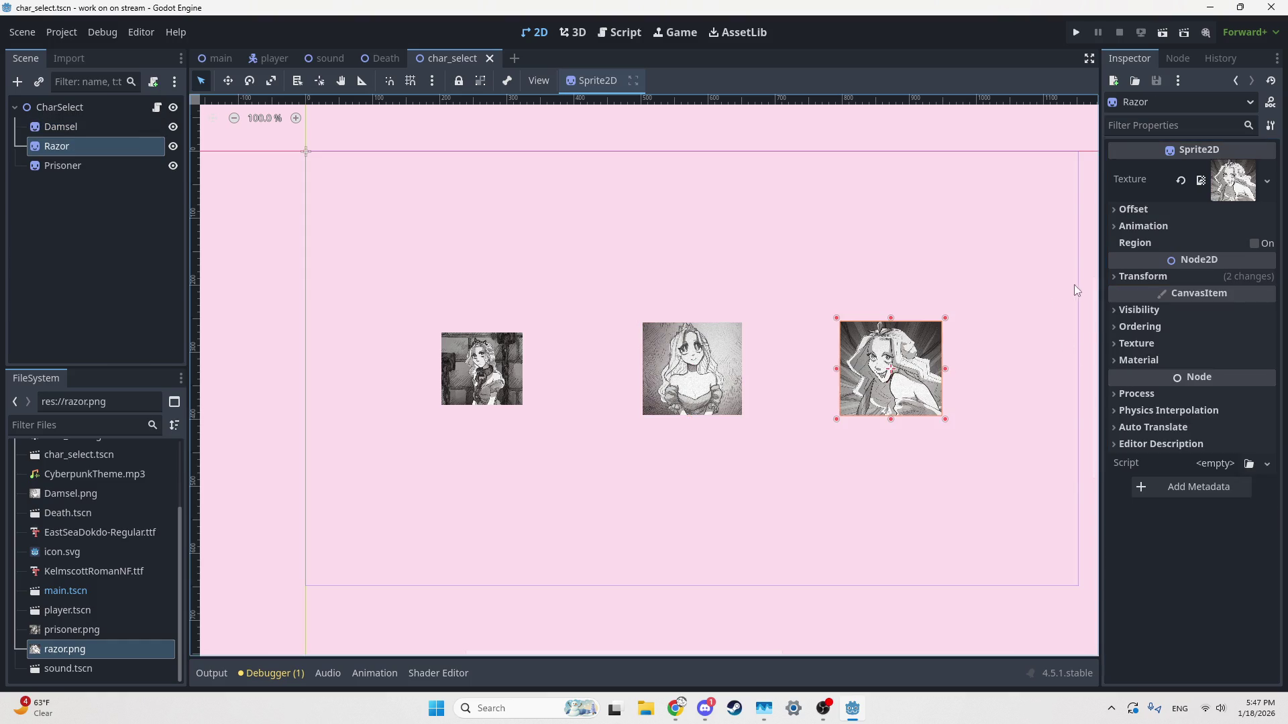
pyautogui.click(1190, 275)
pyautogui.click(1222, 295)
pyautogui.write('11')
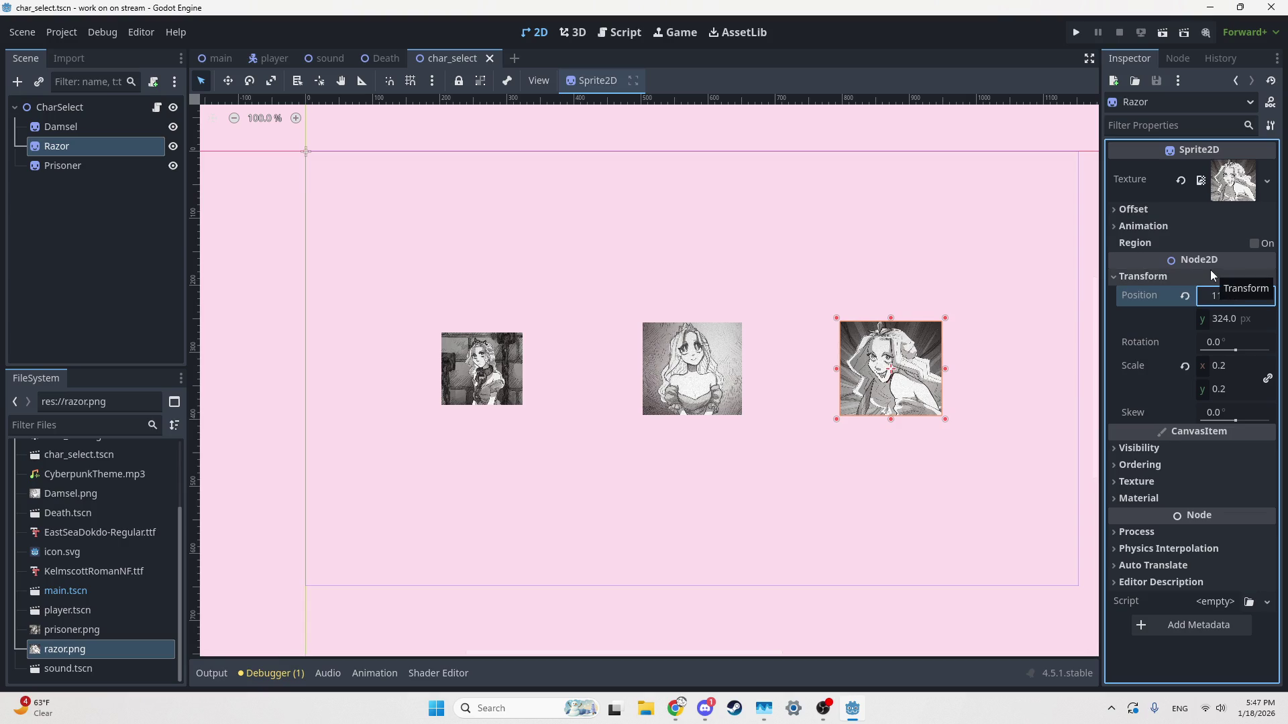
pyautogui.write('52/4')
pyautogui.press('Return')
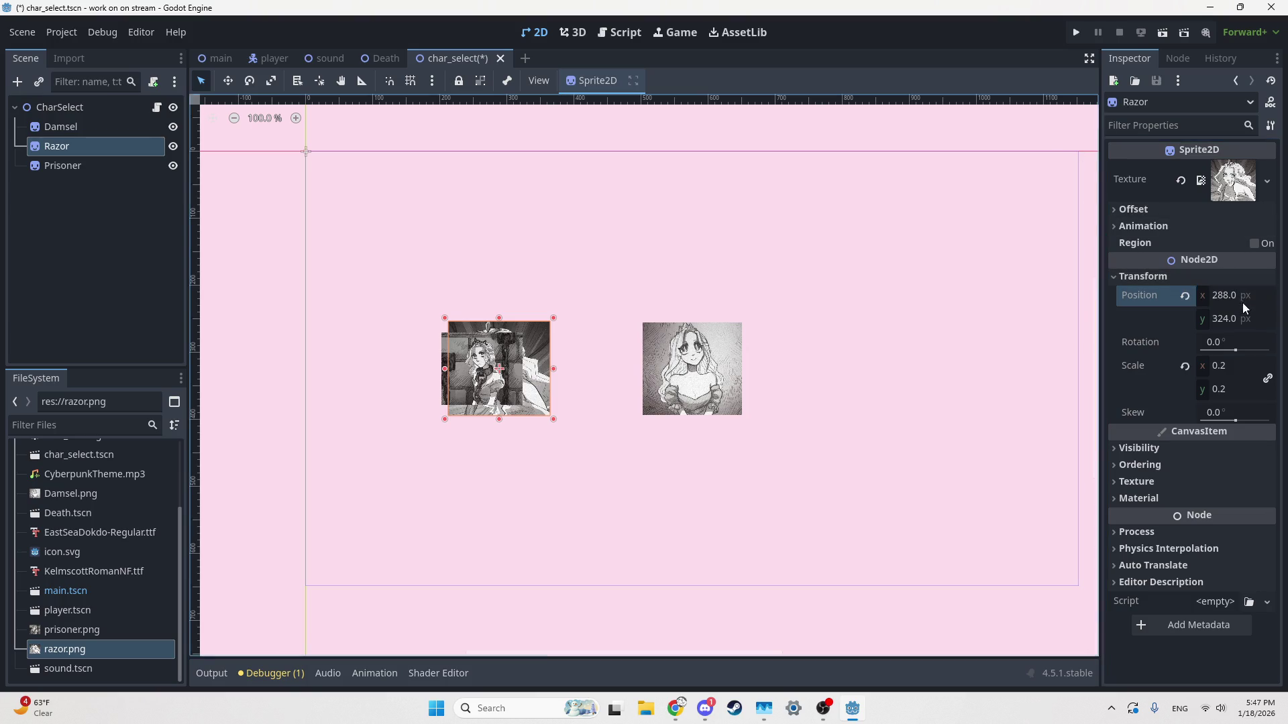
pyautogui.click(1239, 296)
pyautogui.click(1239, 297)
pyautogui.write('*3')
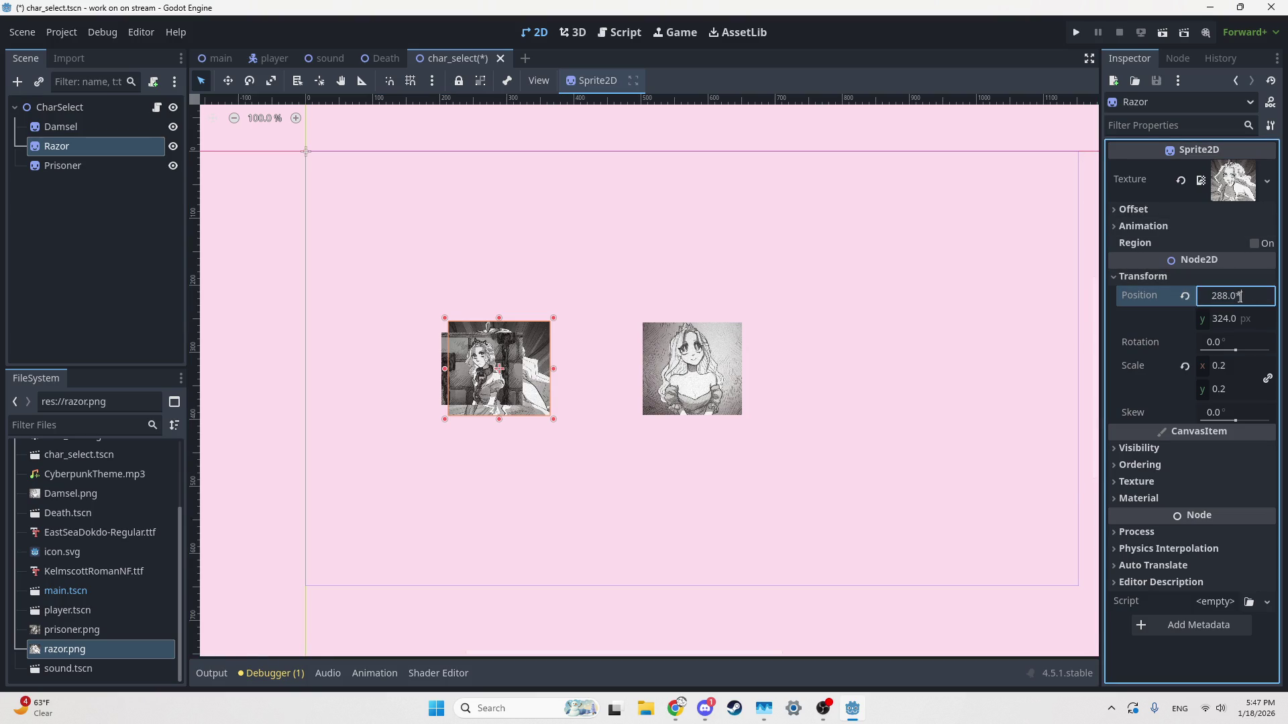
pyautogui.press('Return')
# Step: Set the Prisoner sprite's position x to 1152/4 (288) and deselect the sprites
pyautogui.click(501, 373)
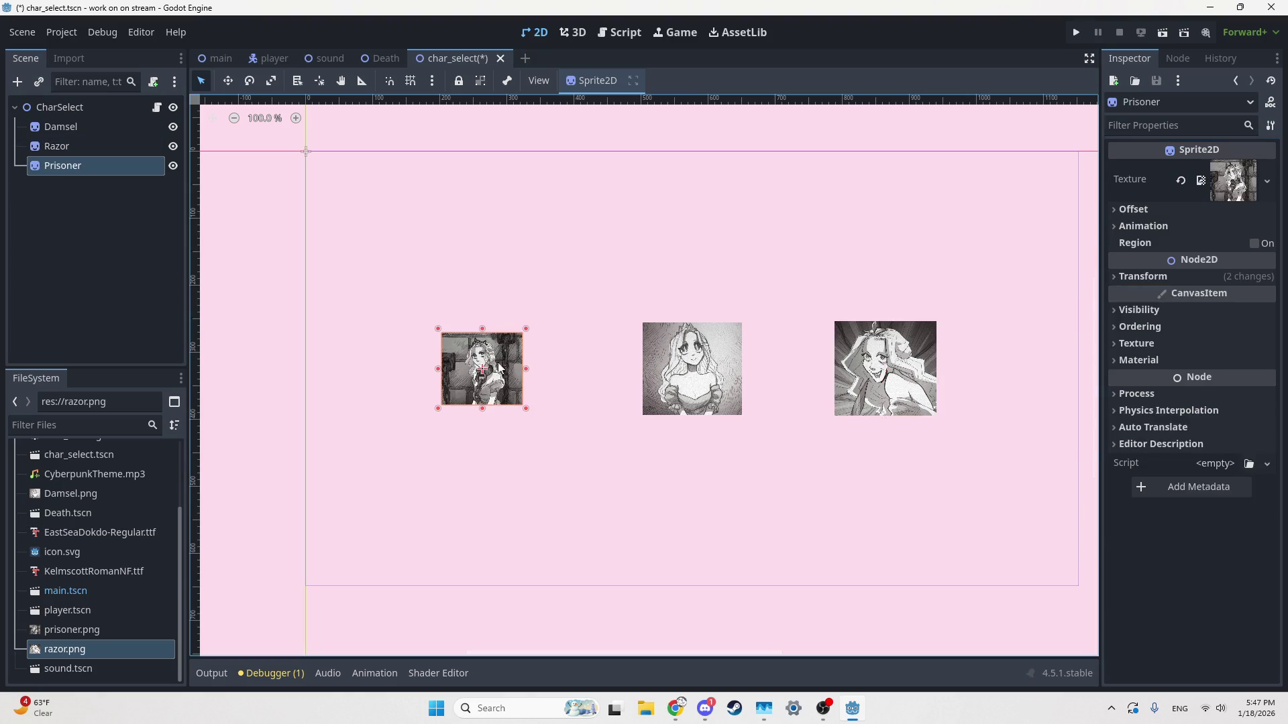
pyautogui.click(1139, 277)
pyautogui.click(1248, 297)
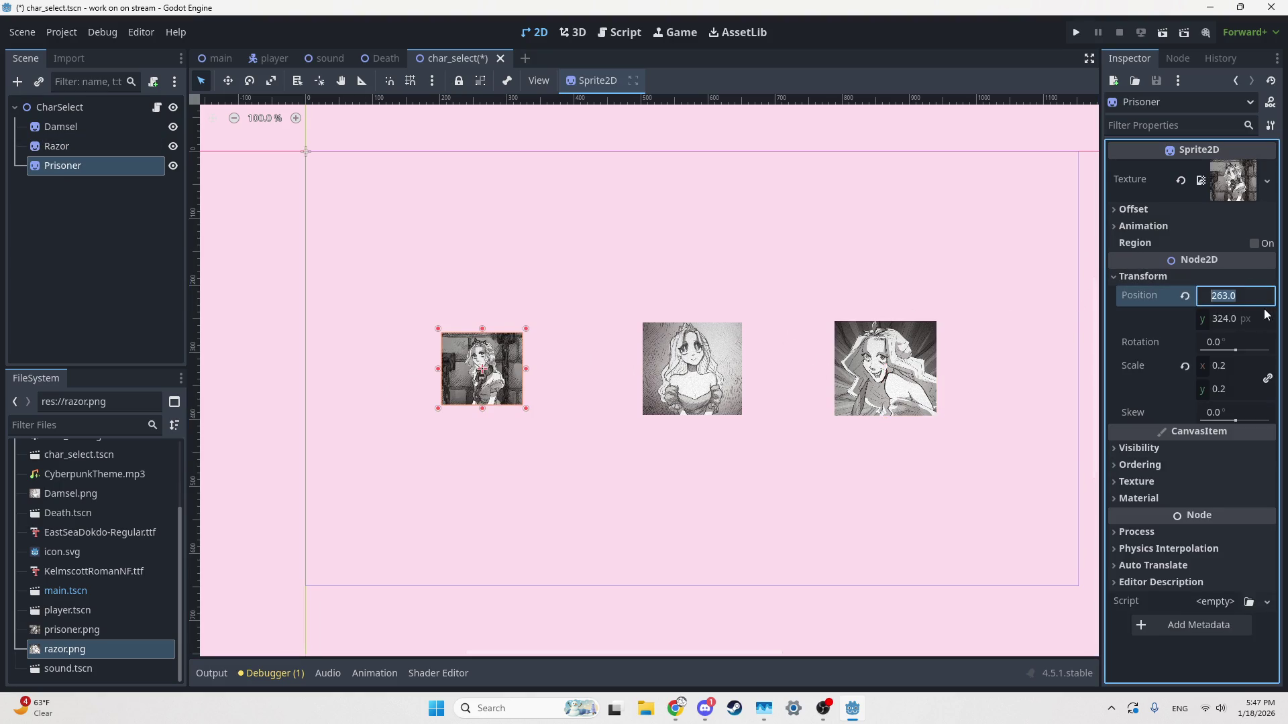
pyautogui.write('1152/4')
pyautogui.press('Return')
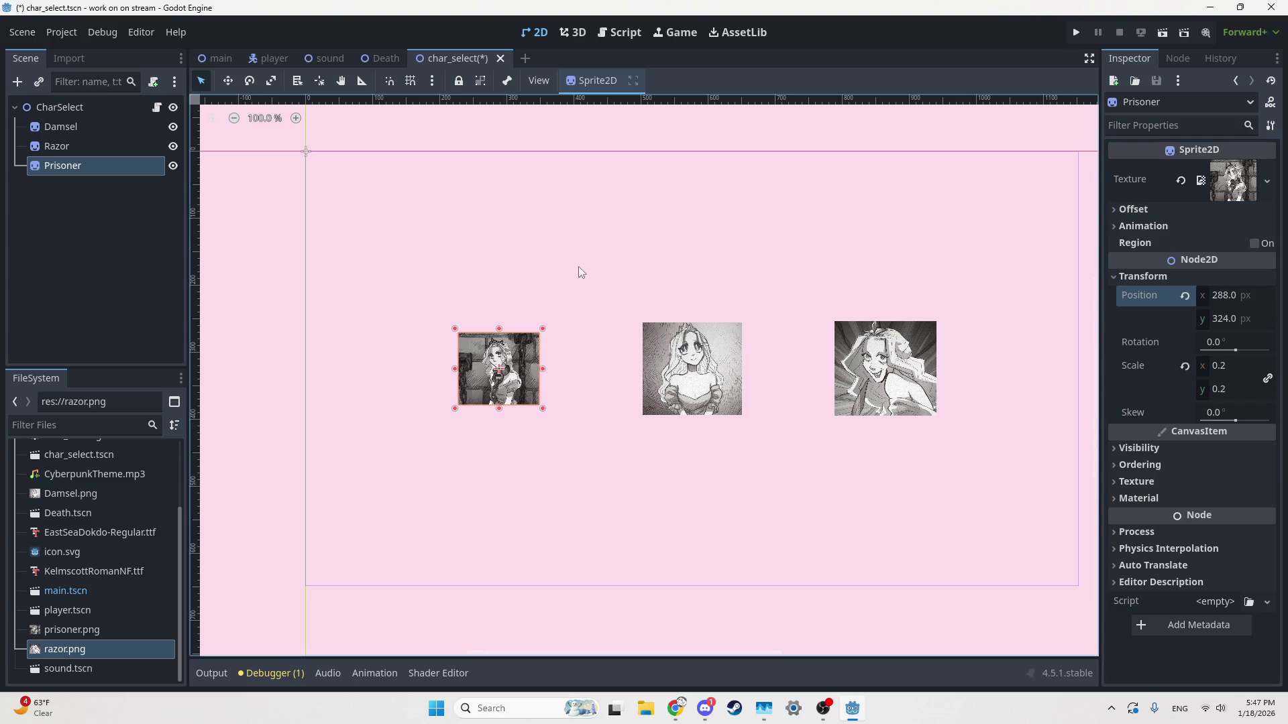
pyautogui.click(642, 273)
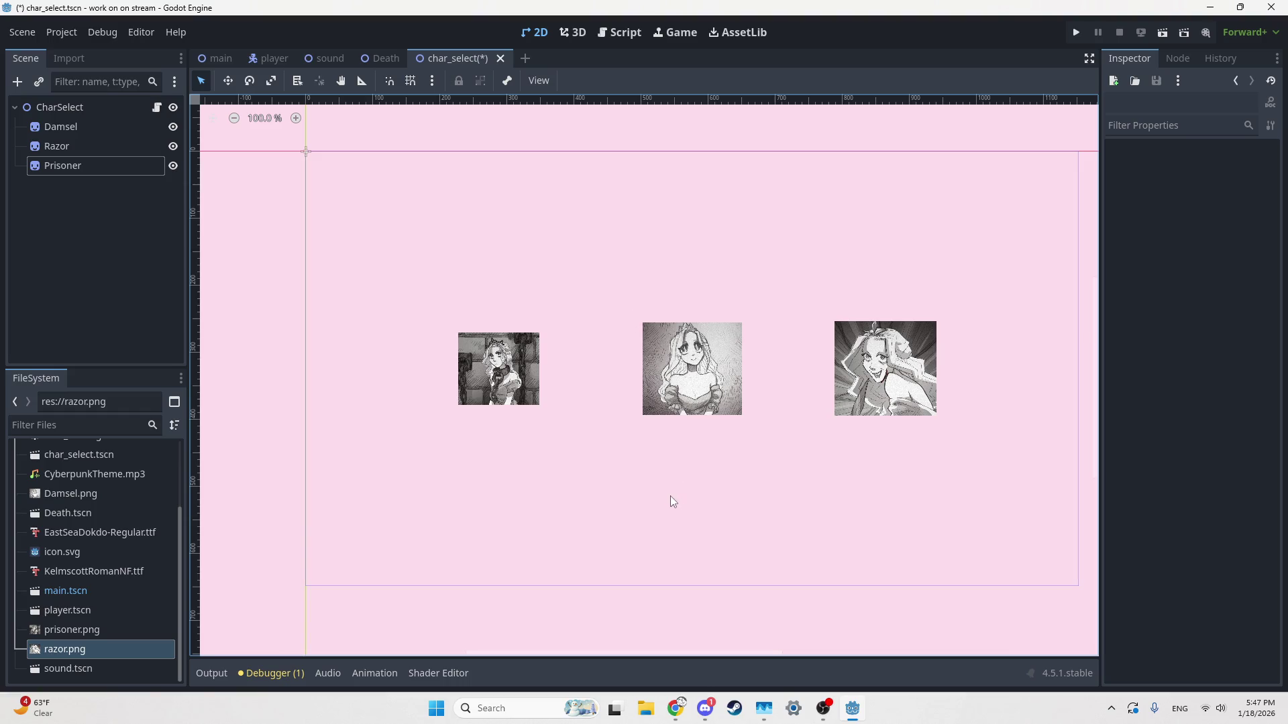
pyautogui.click(704, 709)
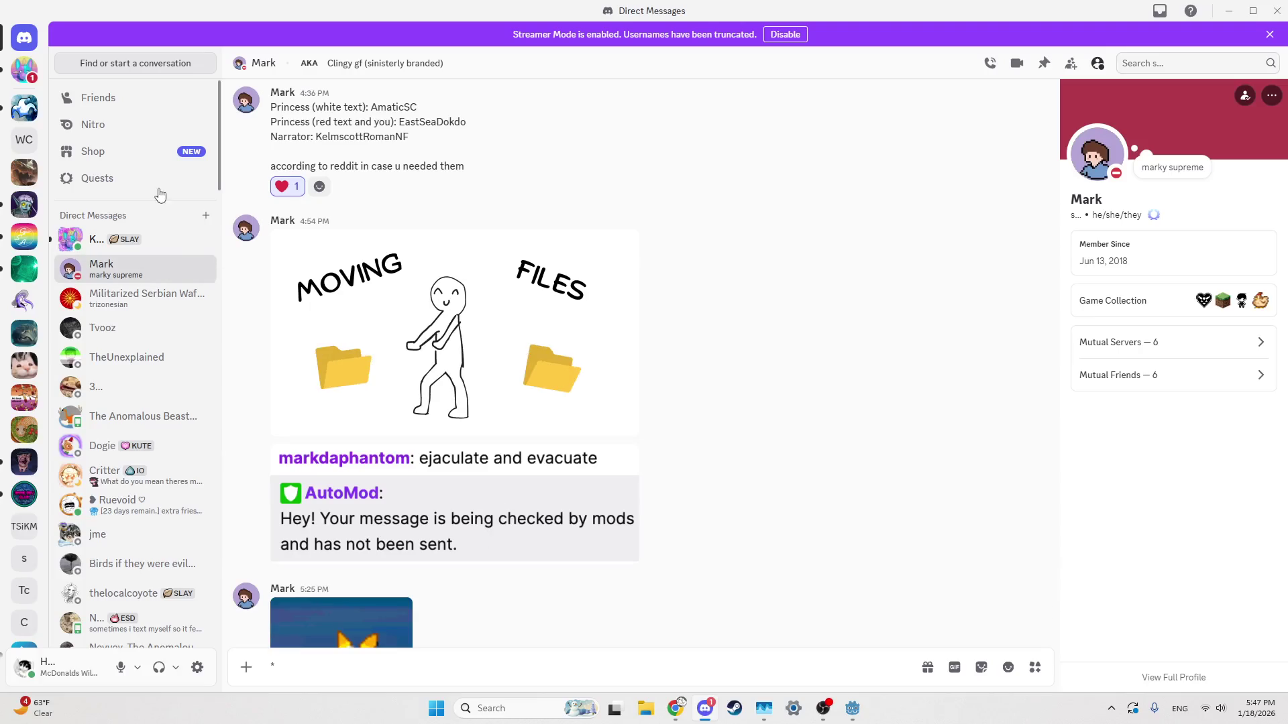
# Step: View the portrait image shared in the Discord DM full-size, then return to Godot
pyautogui.click(147, 249)
pyautogui.click(364, 490)
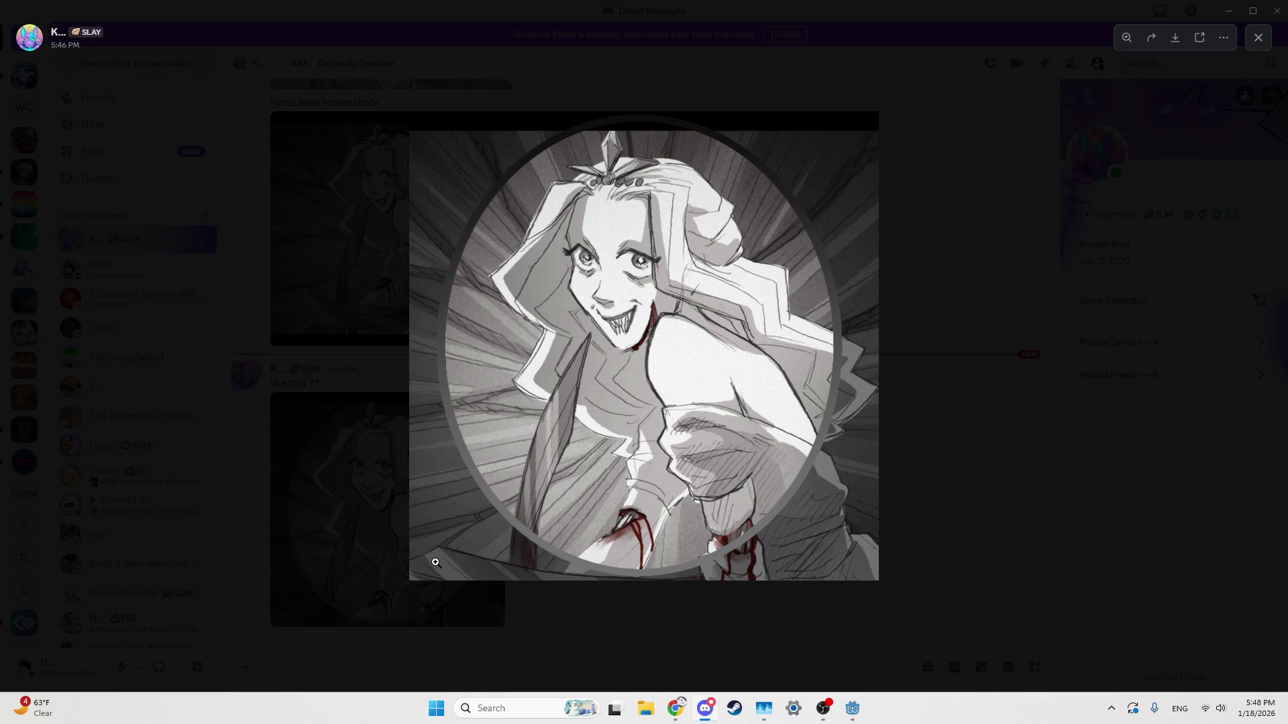
pyautogui.click(851, 709)
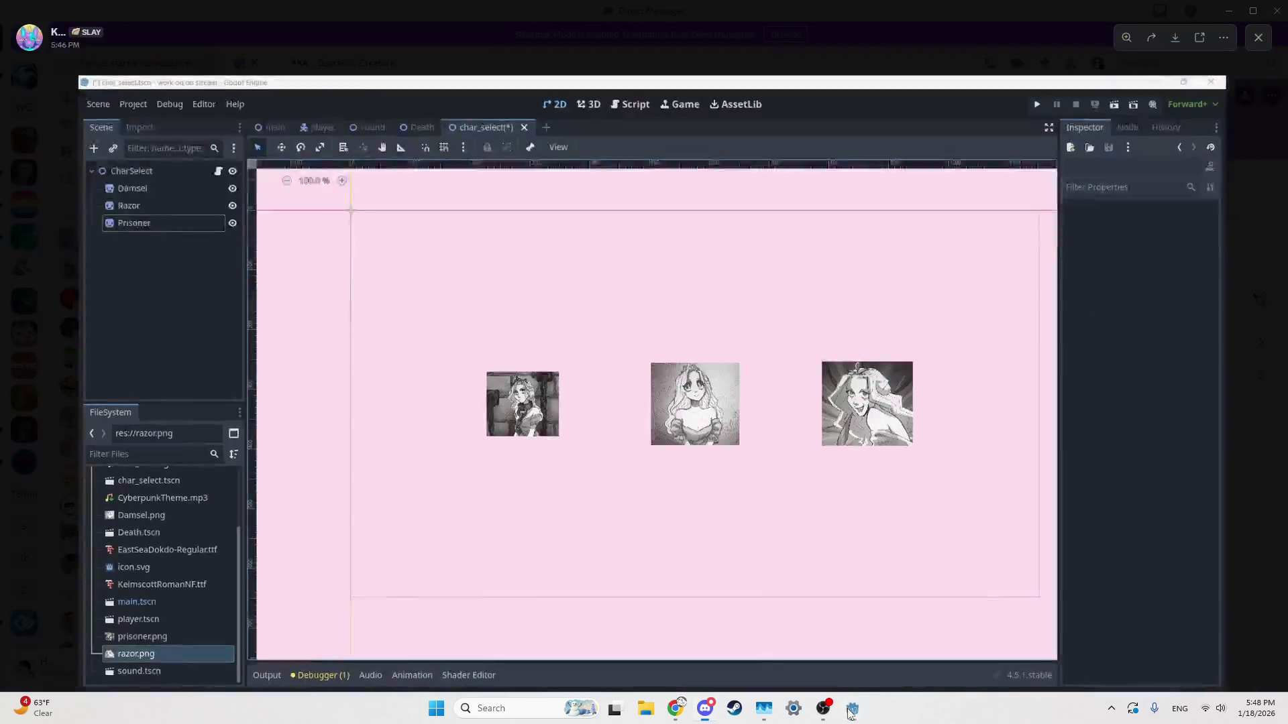
pyautogui.click(850, 710)
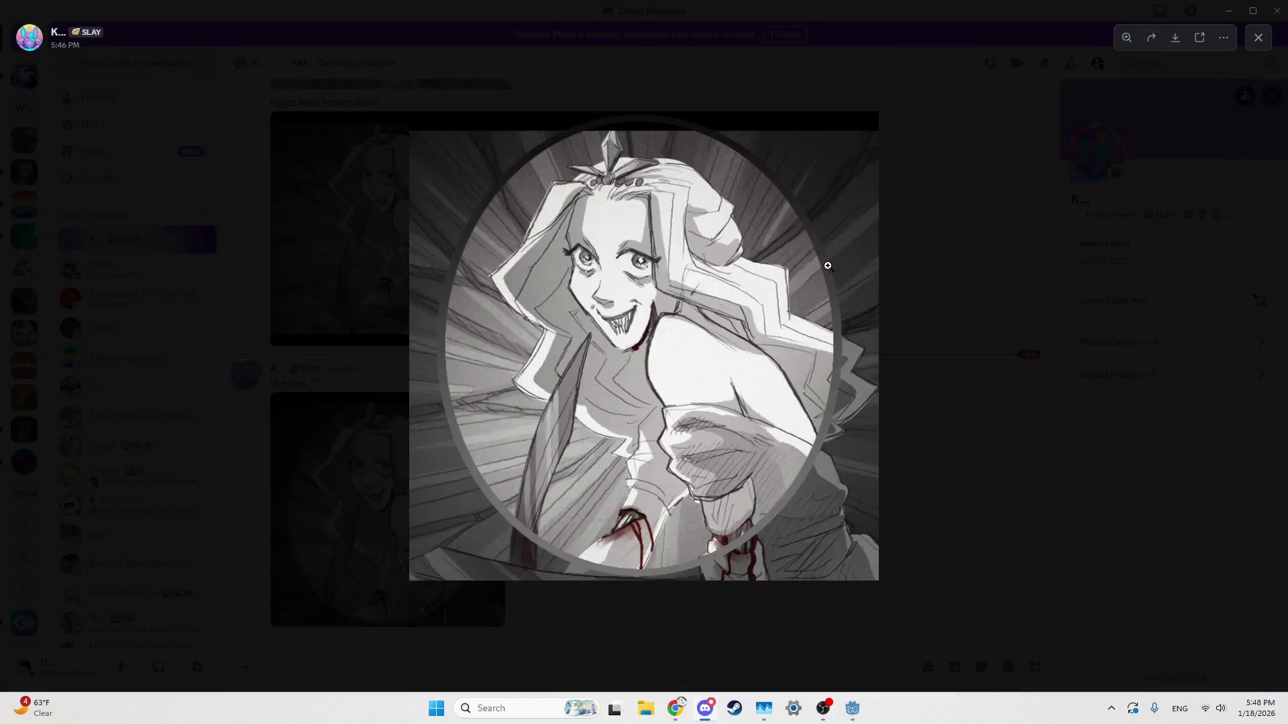
pyautogui.click(845, 715)
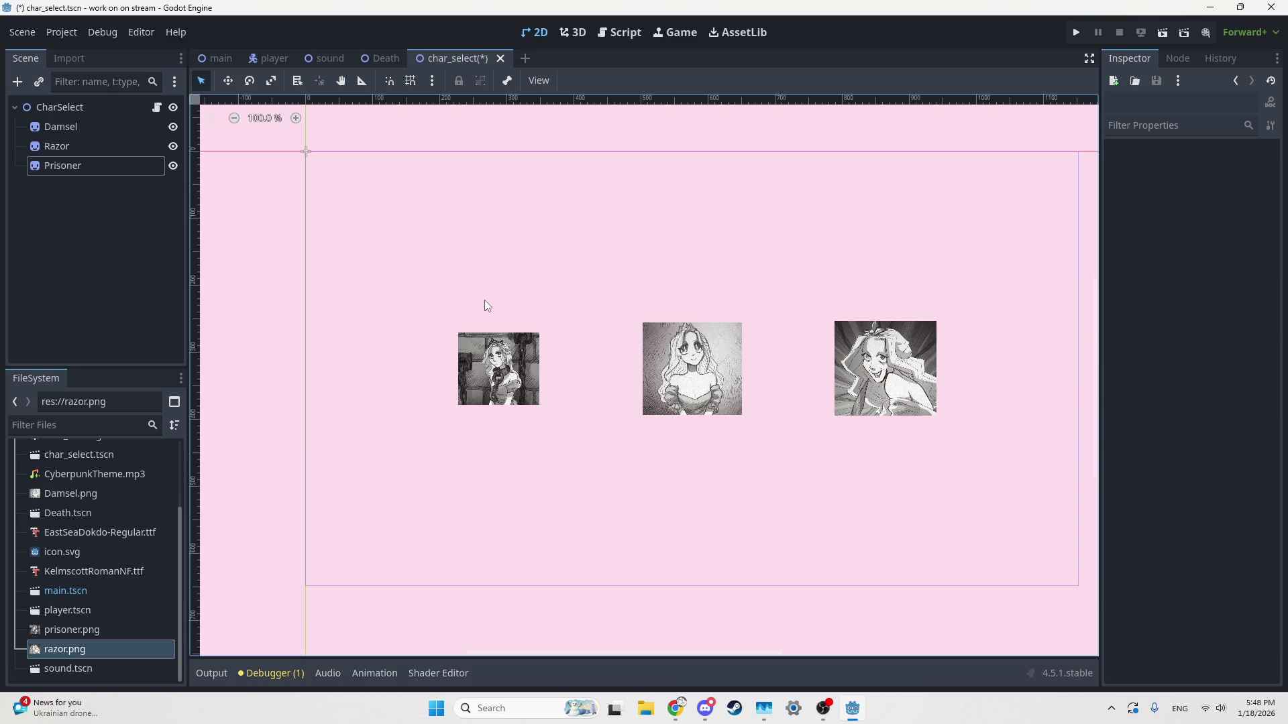
# Step: Add a func _ready() to char_select.gd using autocomplete
pyautogui.click(702, 343)
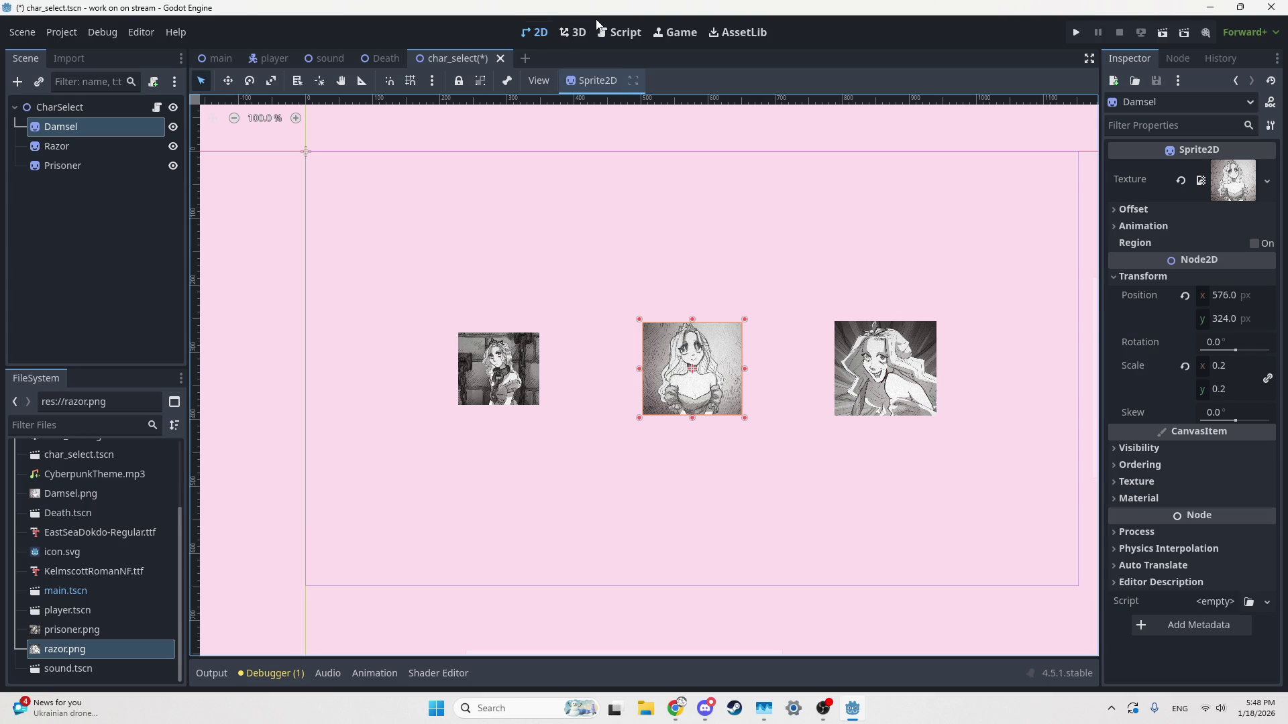
pyautogui.click(626, 38)
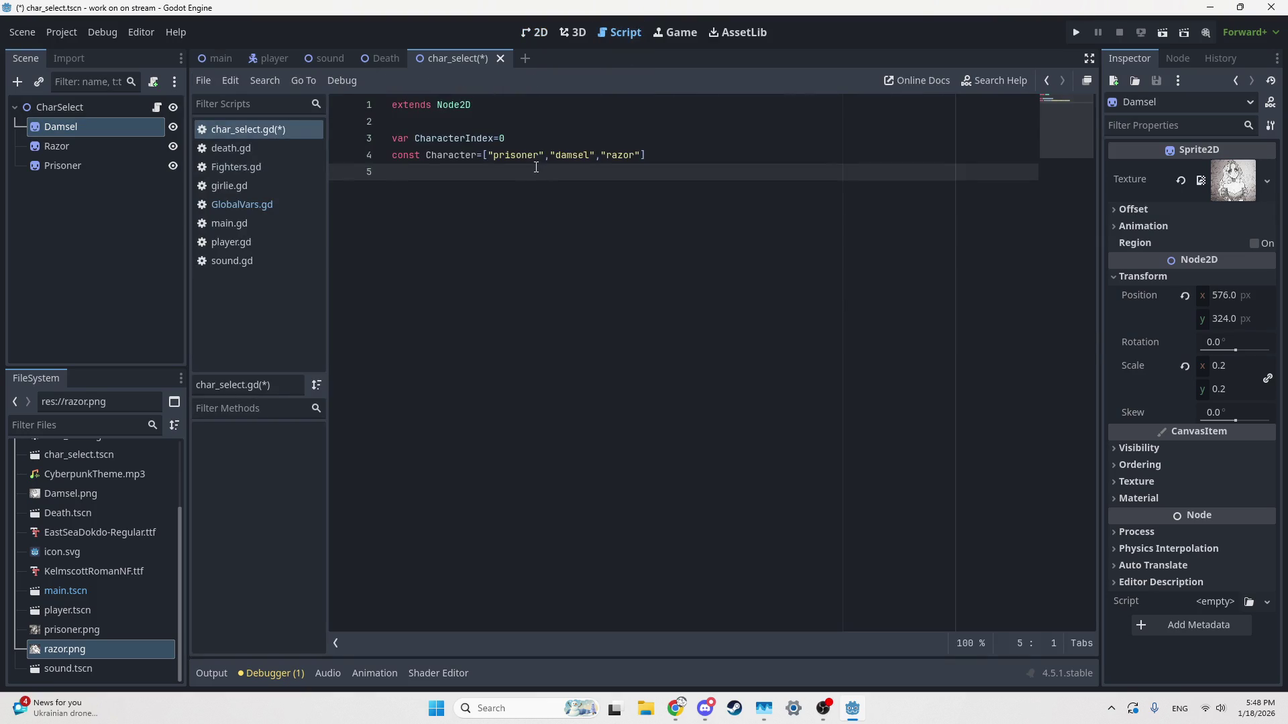
pyautogui.press('Return')
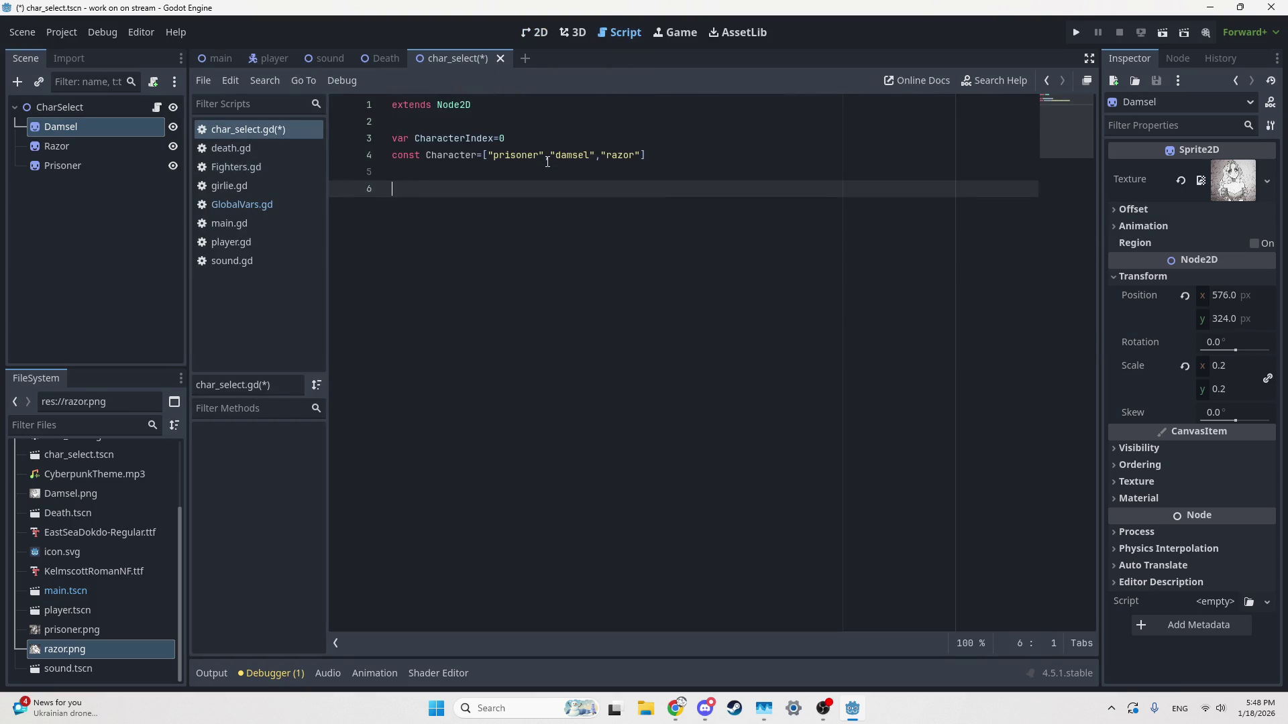
pyautogui.write('func _rea')
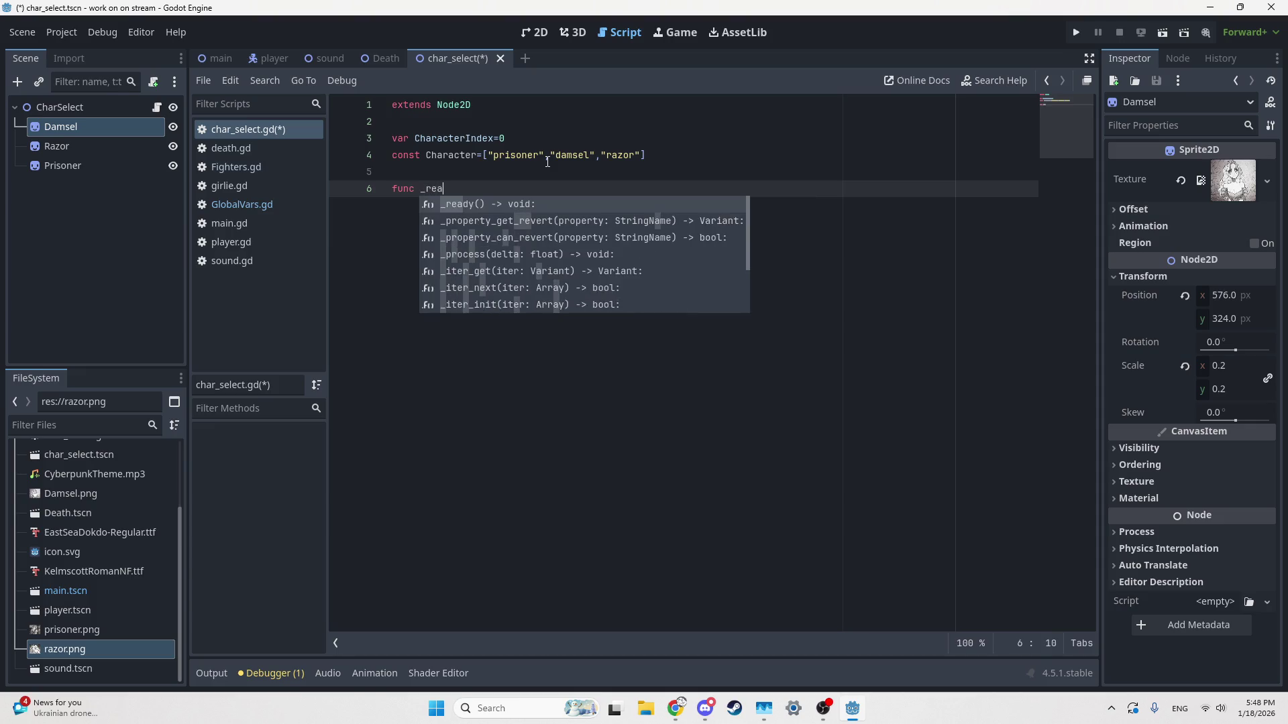
pyautogui.press('Return')
pyautogui.click(670, 156)
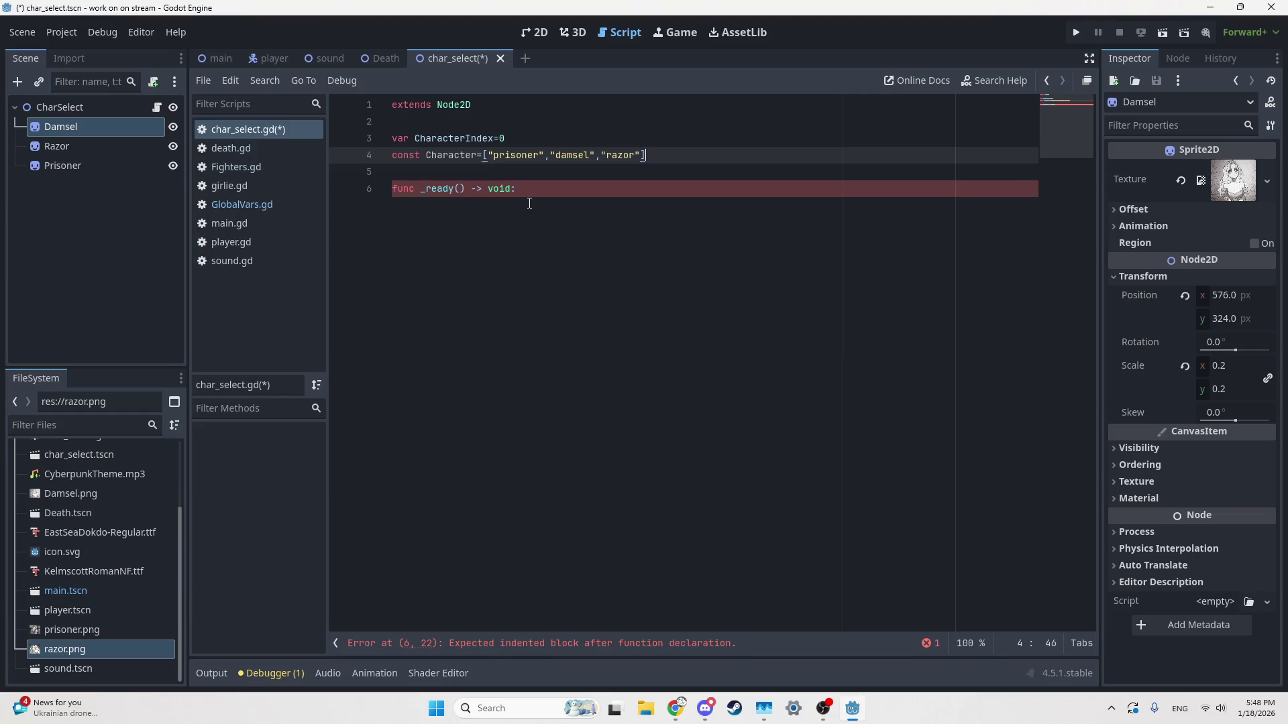
pyautogui.click(530, 204)
# Step: Inside _ready, assign Character=[$Prisoner,$Damsel,$Razor]
pyautogui.press('Return')
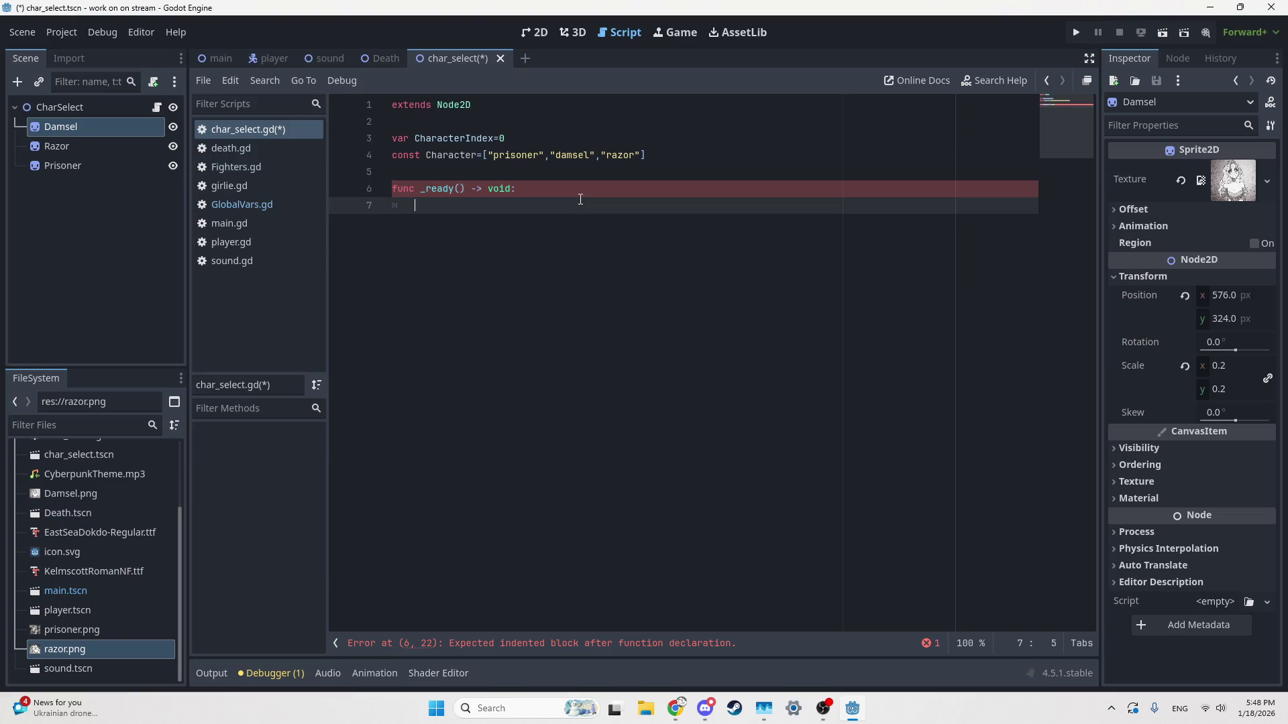
pyautogui.write('Ch')
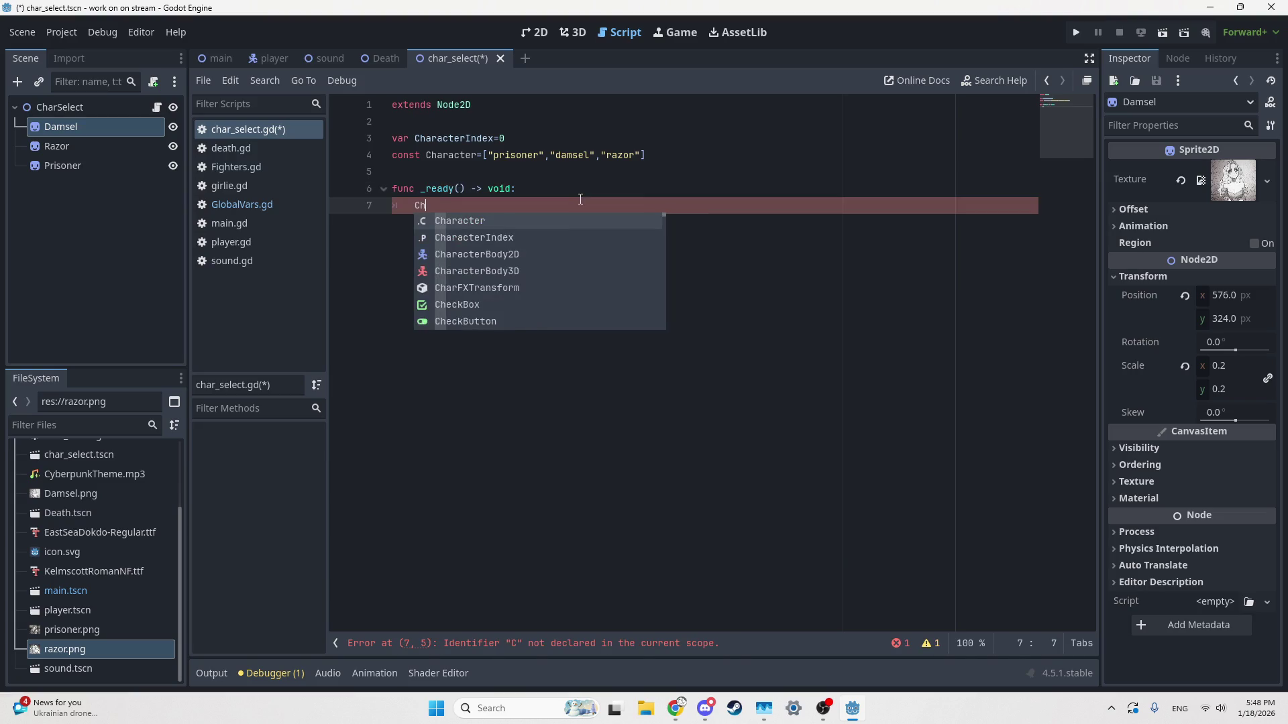
pyautogui.write('aracter=[')
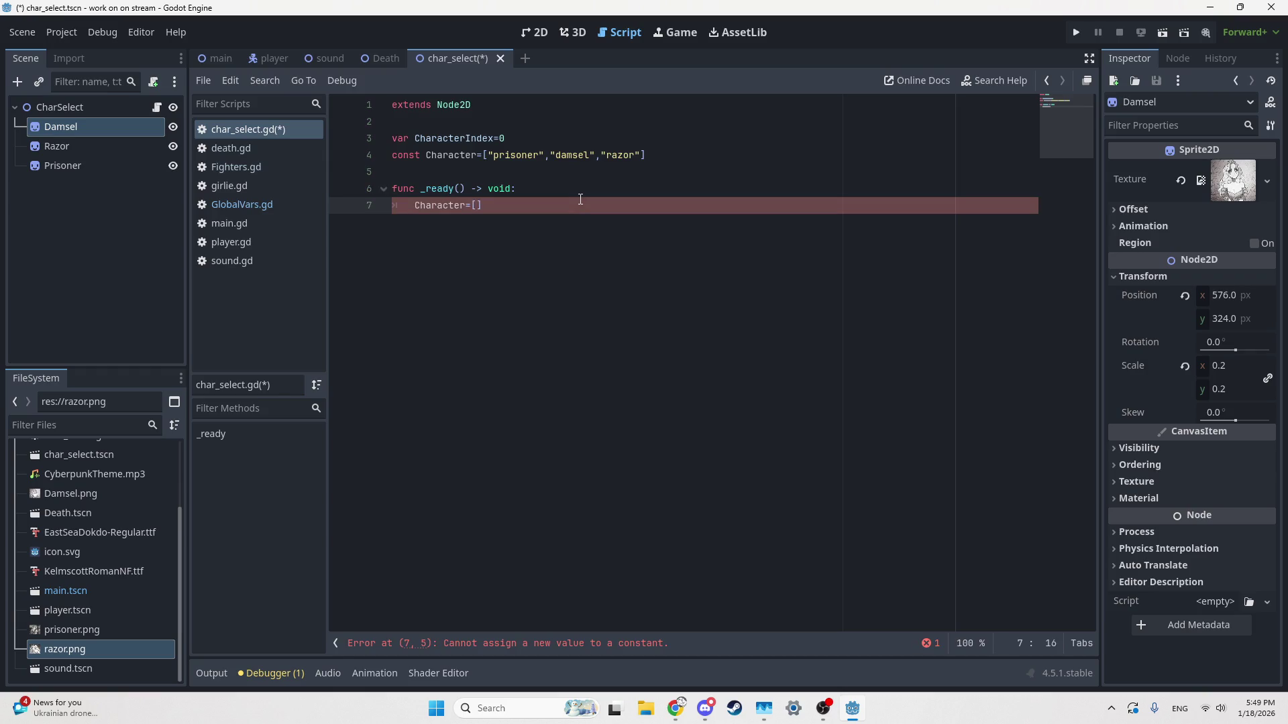
pyautogui.write('$')
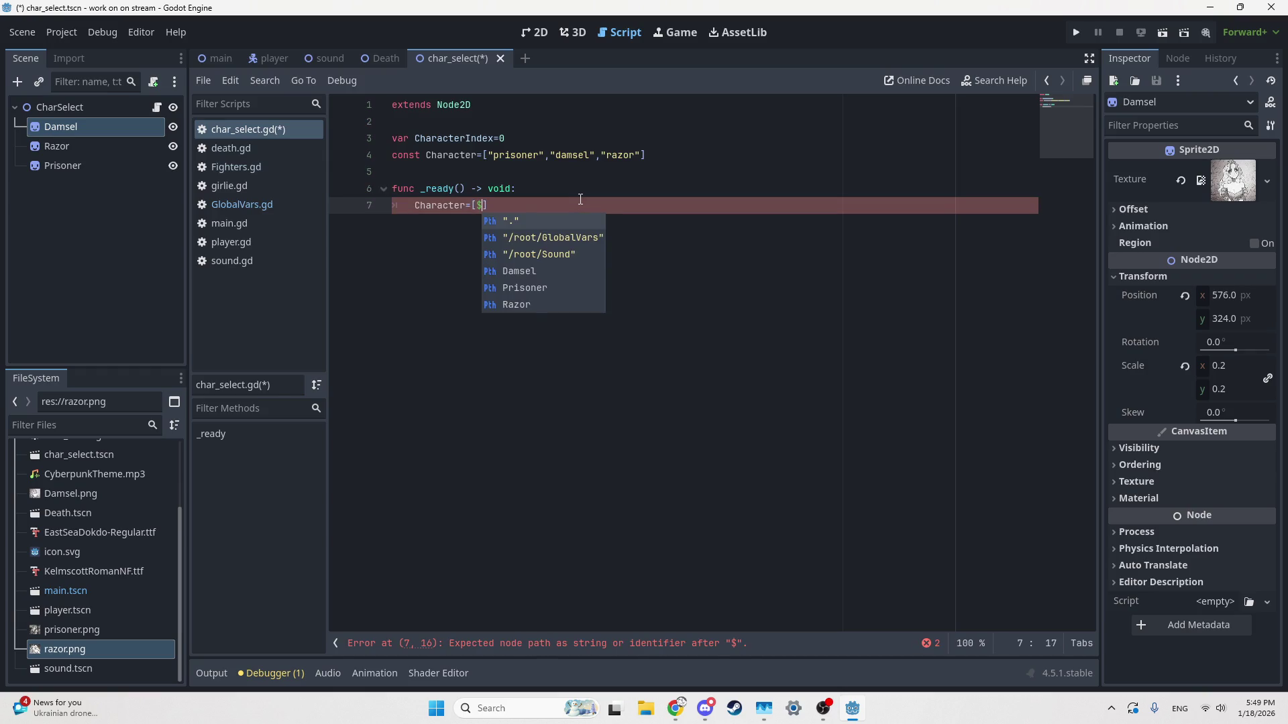
pyautogui.press('Down')
pyautogui.press('Down')
pyautogui.press('Down')
pyautogui.press('Return')
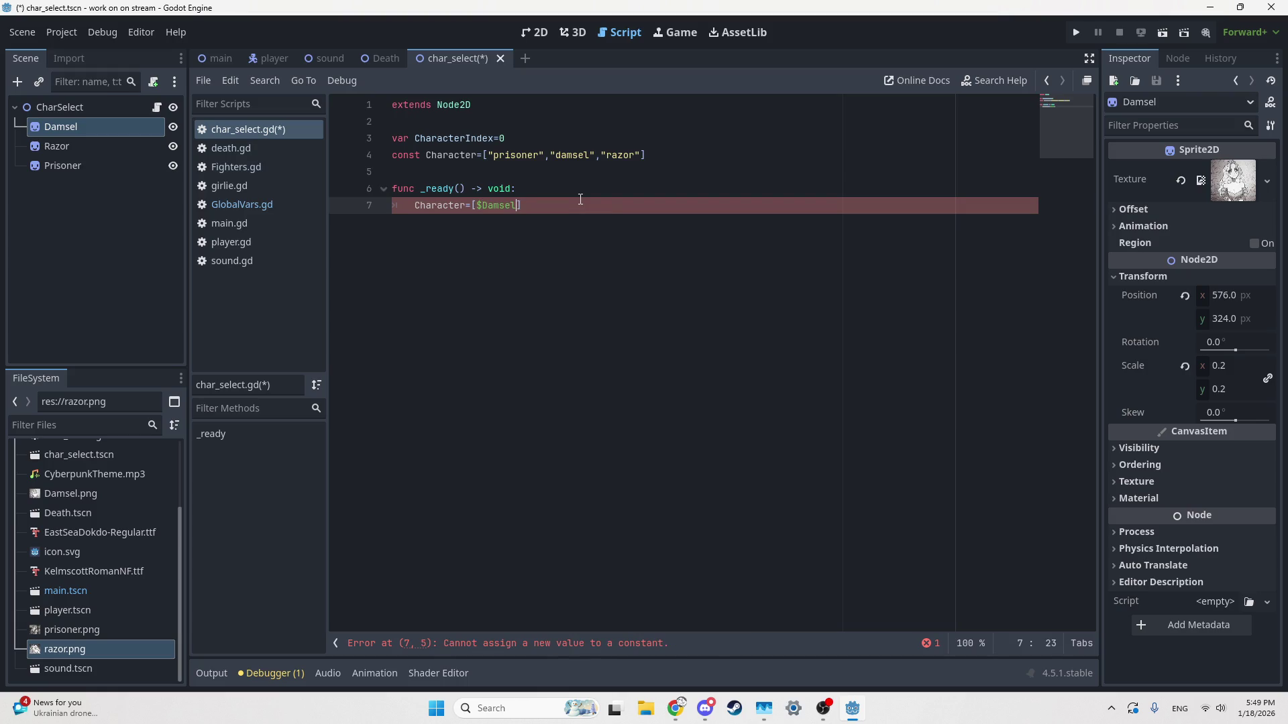
pyautogui.write(',')
pyautogui.hotkey('ctrl', 'BackSpace')
pyautogui.write('Pr')
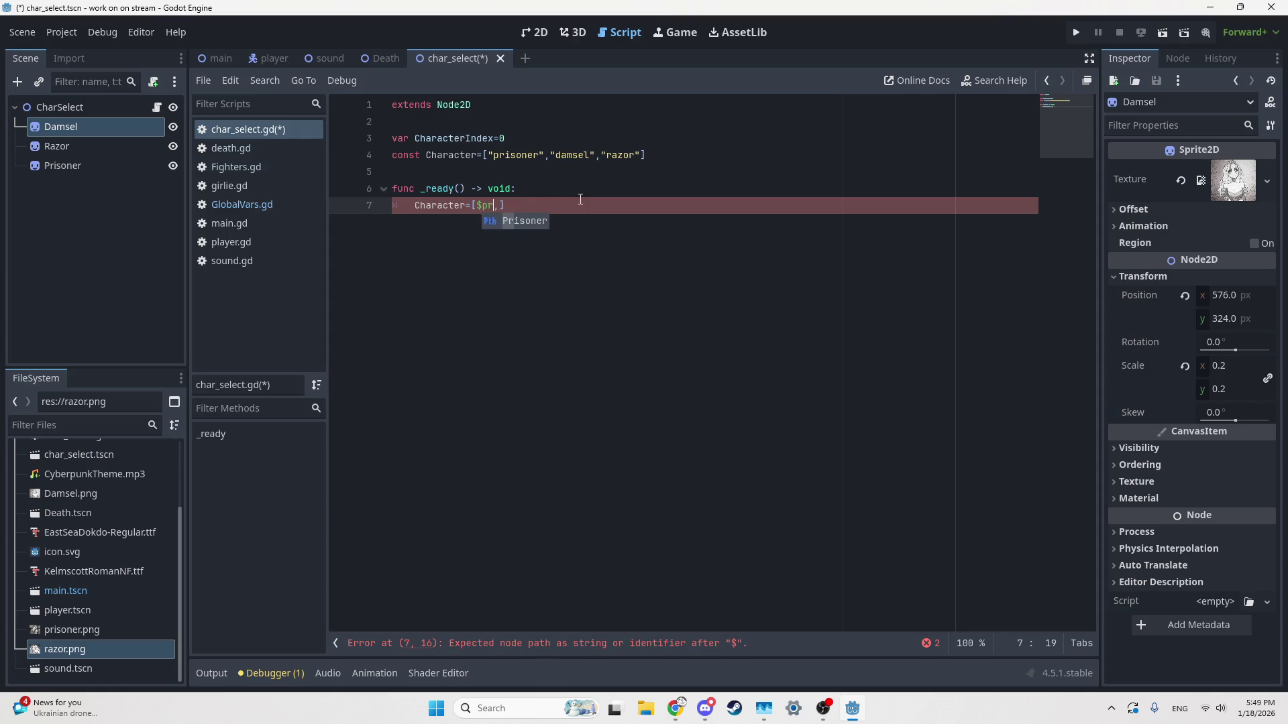
pyautogui.press('Return')
pyautogui.write('$D')
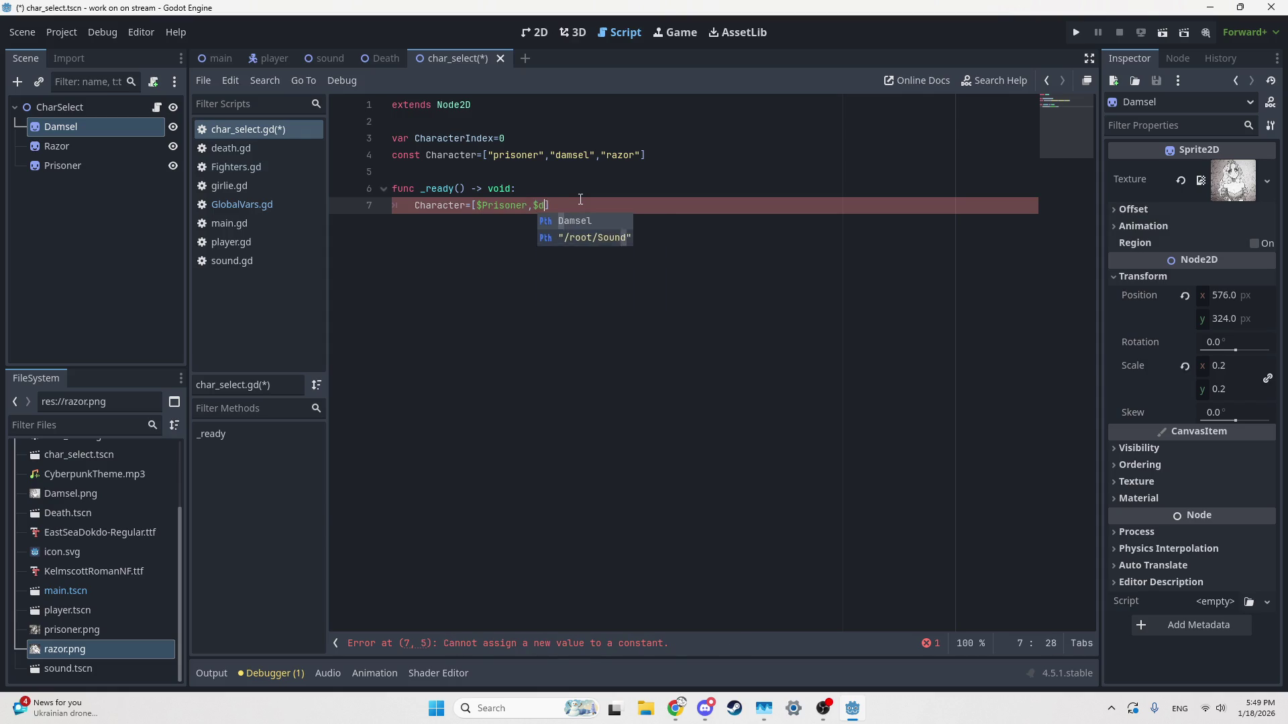
pyautogui.press('Return')
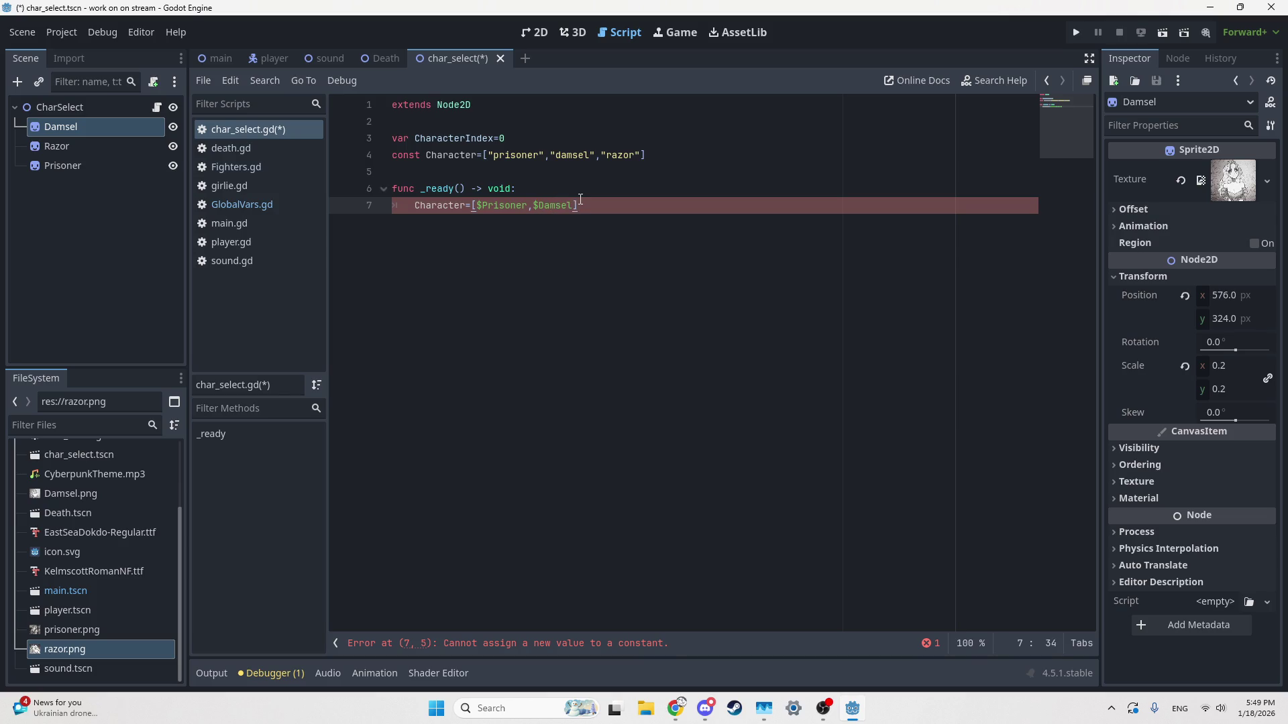
pyautogui.write(',$r')
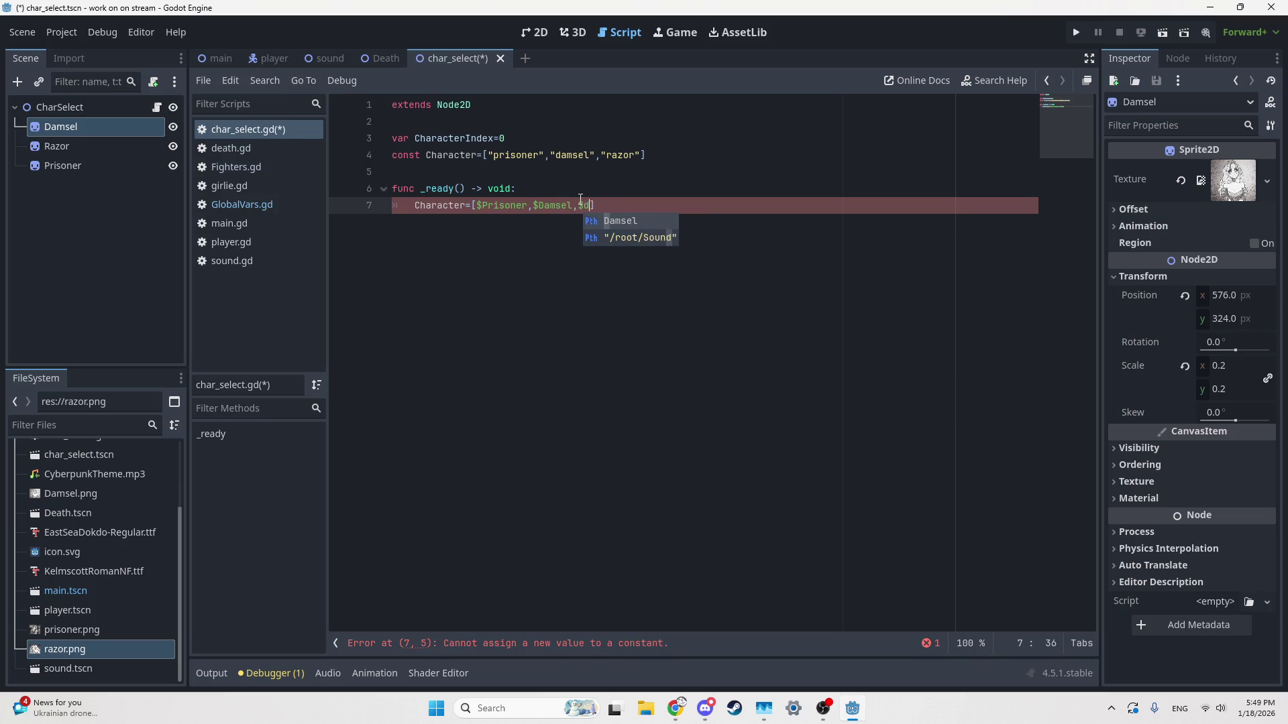
pyautogui.press('Return')
pyautogui.write(']')
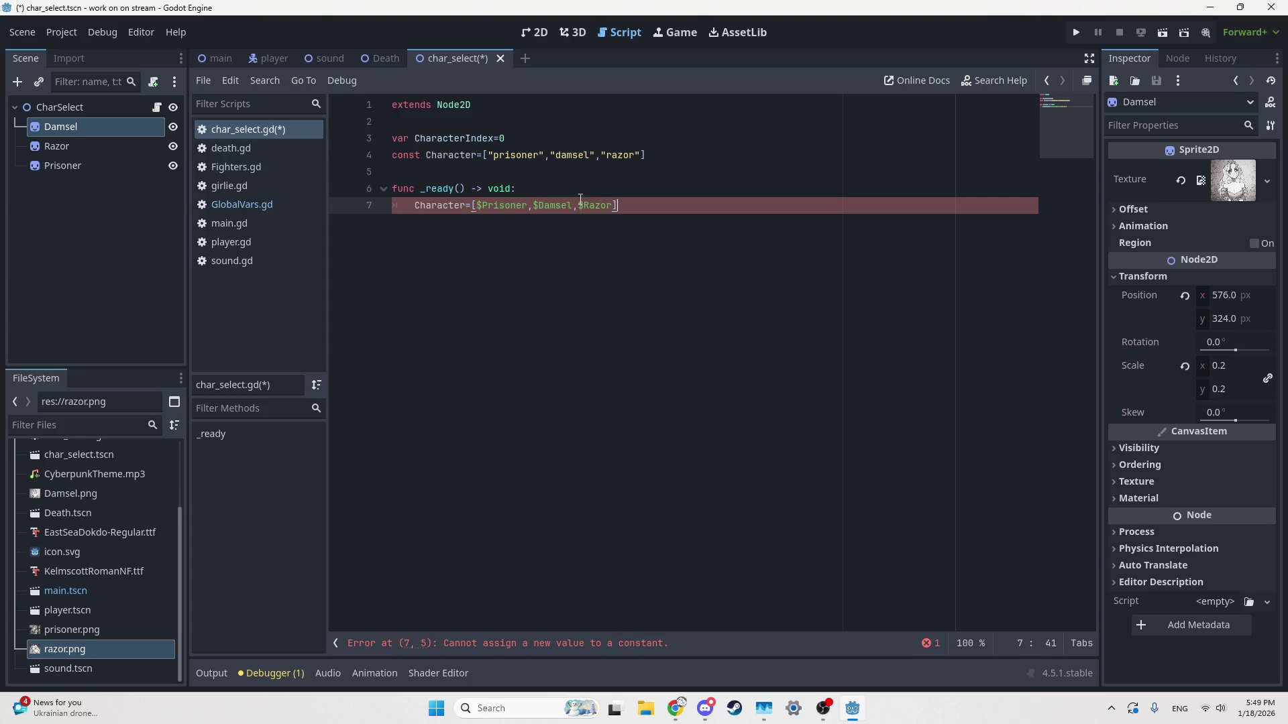
# Step: Change the Character declaration on line 4 from const to var
pyautogui.press('Up')
pyautogui.press('Up')
pyautogui.press('Up')
pyautogui.press('Home')
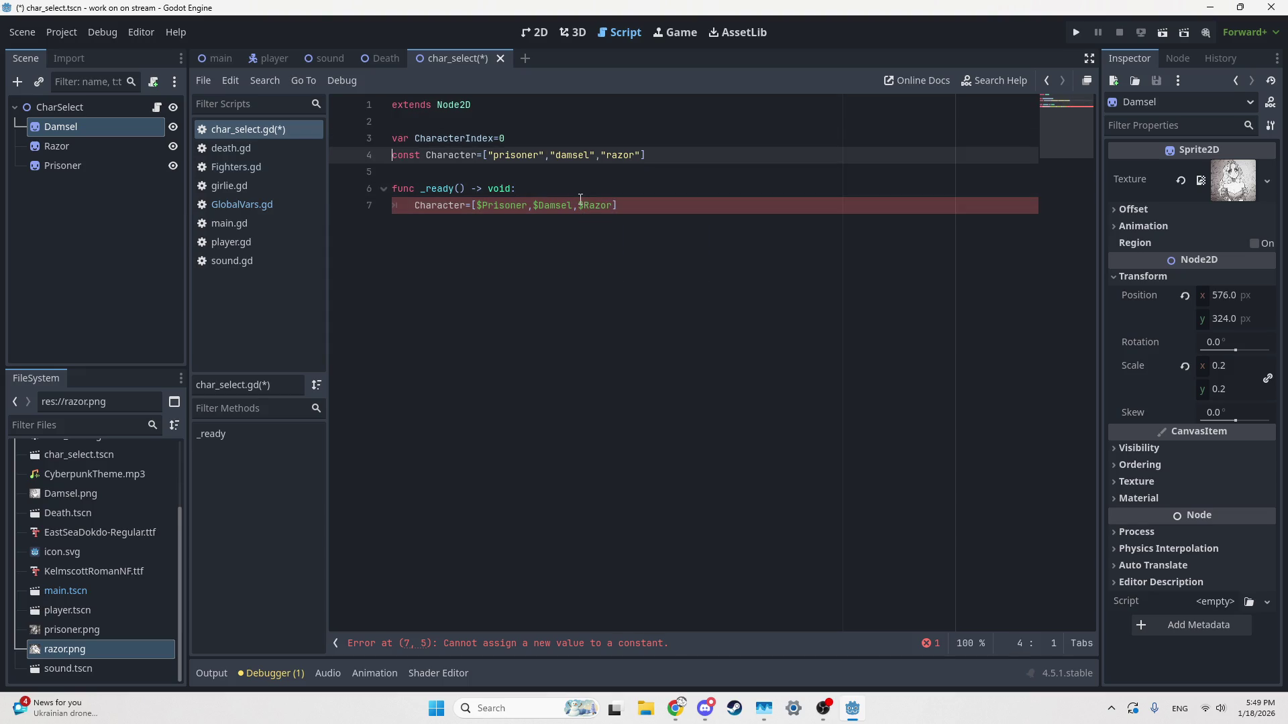
pyautogui.press('BackSpace')
pyautogui.press('BackSpace')
pyautogui.press('BackSpace')
pyautogui.write('var')
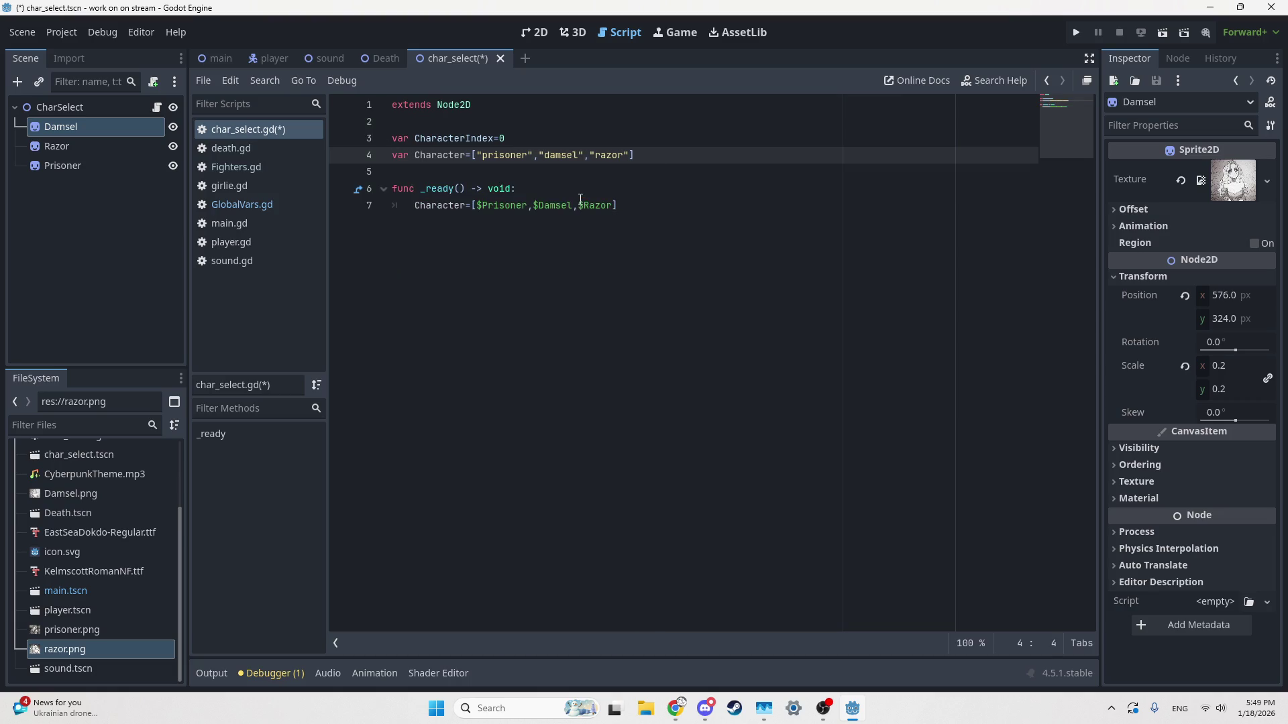
pyautogui.click(758, 384)
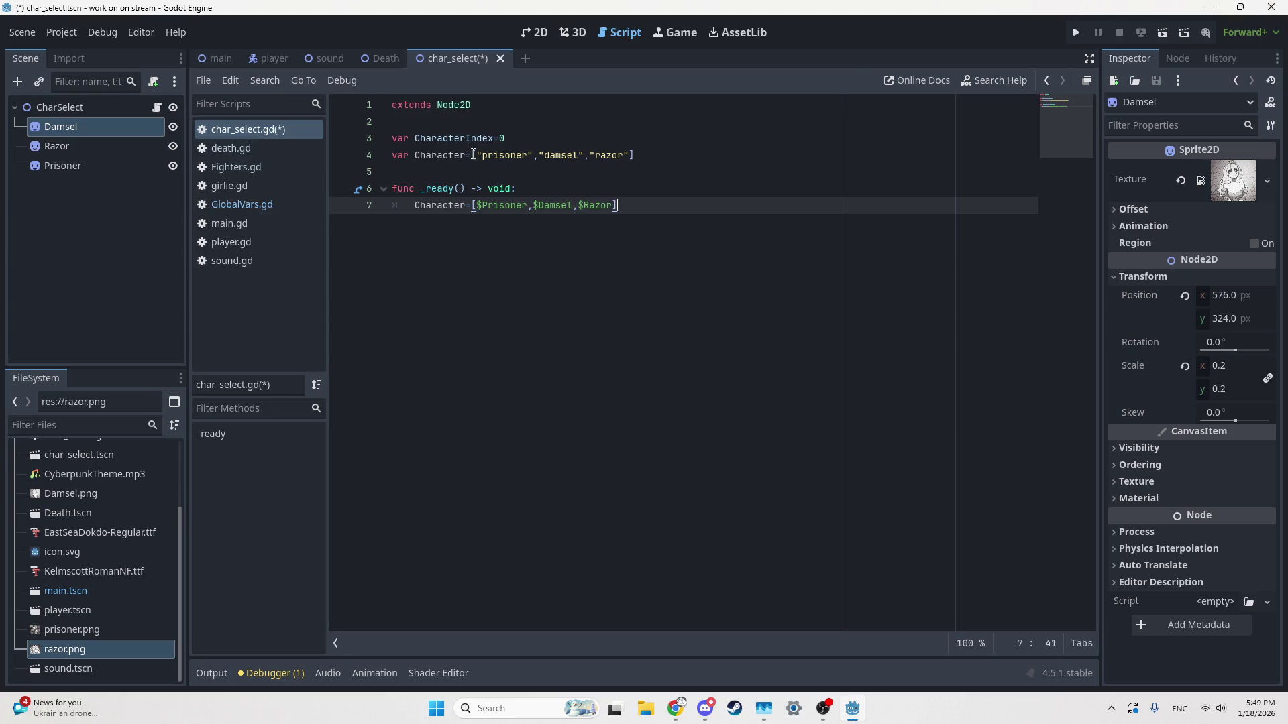
# Step: Search 'godot dictionary' in a new Chrome tab and open the Dictionary class docs
pyautogui.click(705, 710)
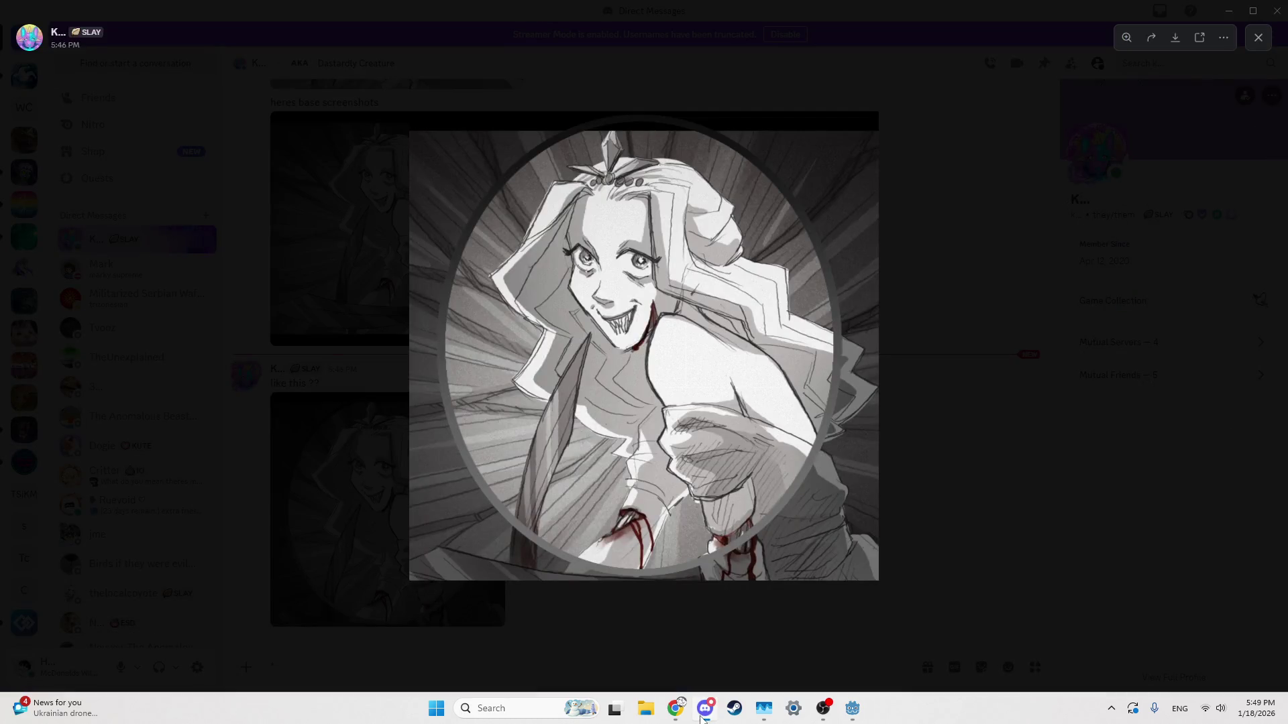
pyautogui.click(675, 708)
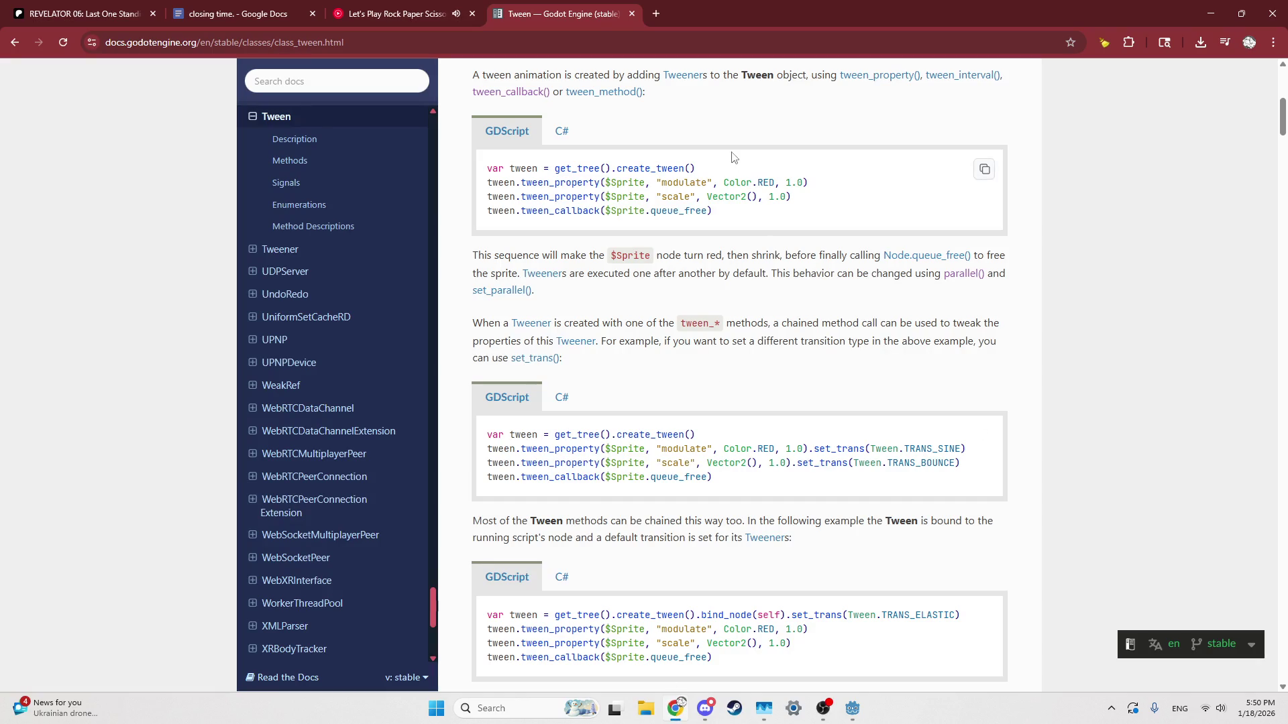
pyautogui.hotkey('ctrl', 't')
pyautogui.write('godot dict')
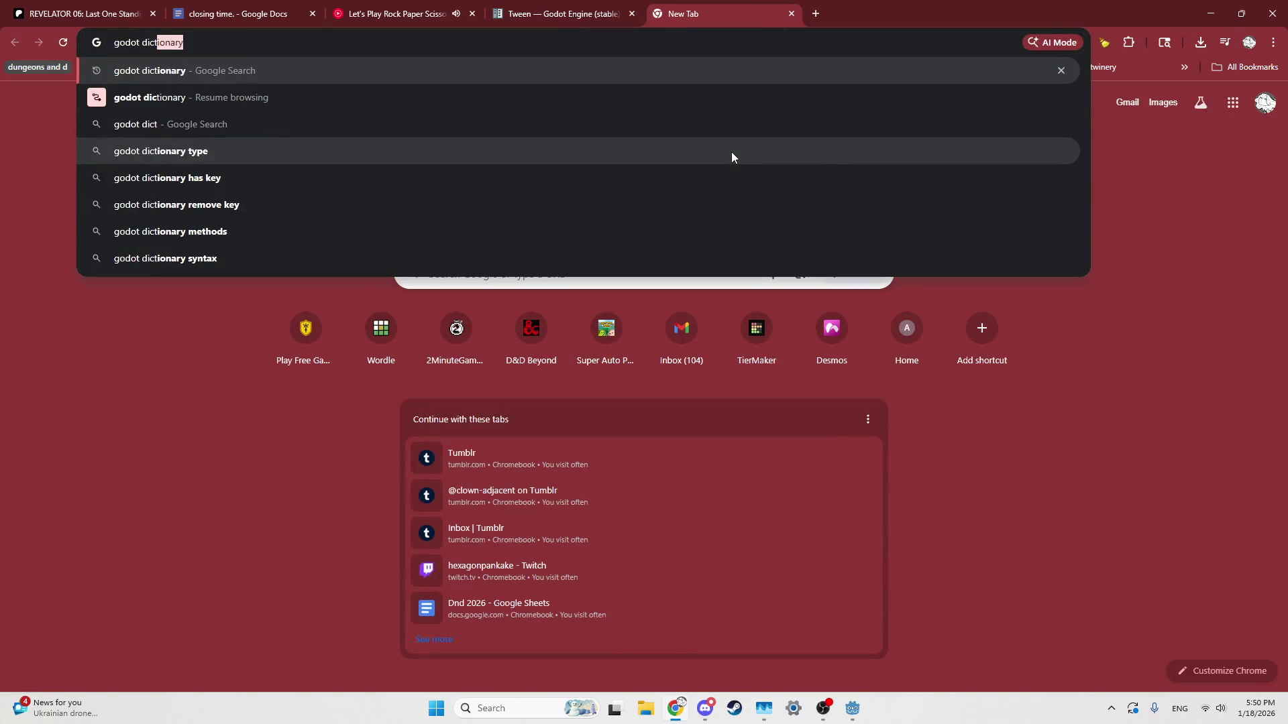
pyautogui.write('io\\')
pyautogui.press('Return')
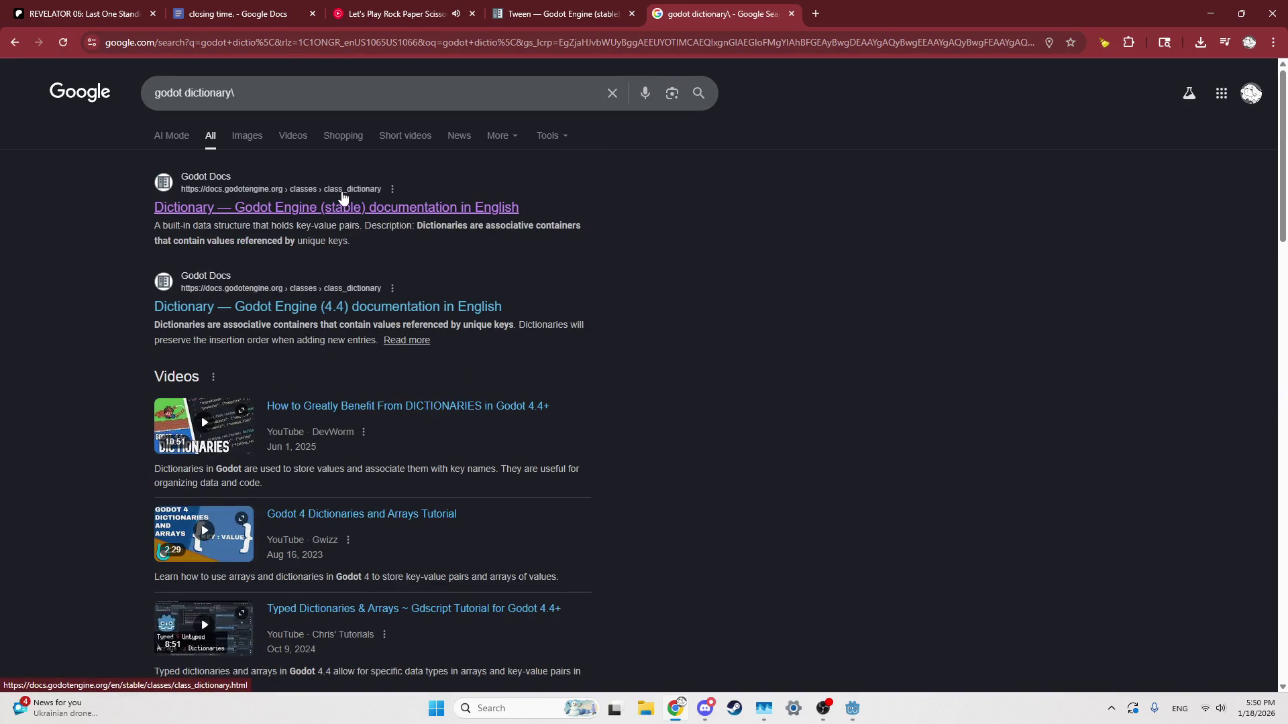
pyautogui.click(340, 193)
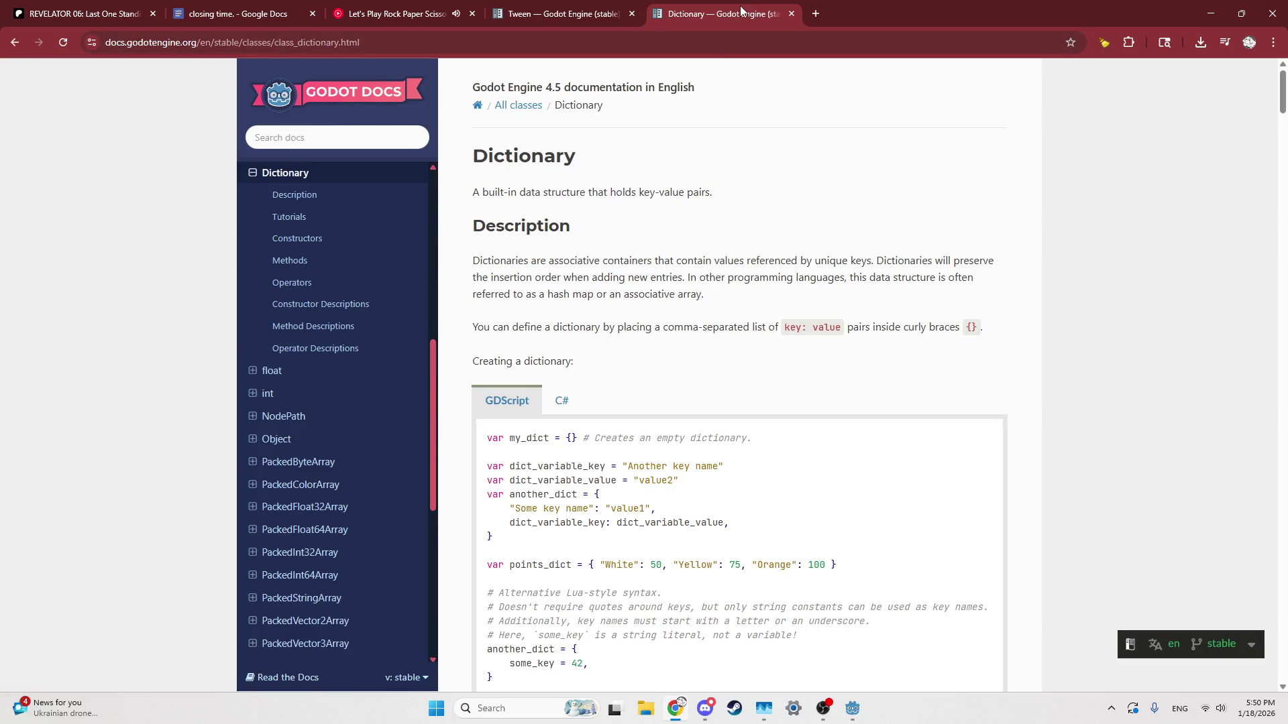
pyautogui.click(564, 13)
# Step: Change the Character declaration on line 4 to an empty dictionary {}
pyautogui.click(852, 708)
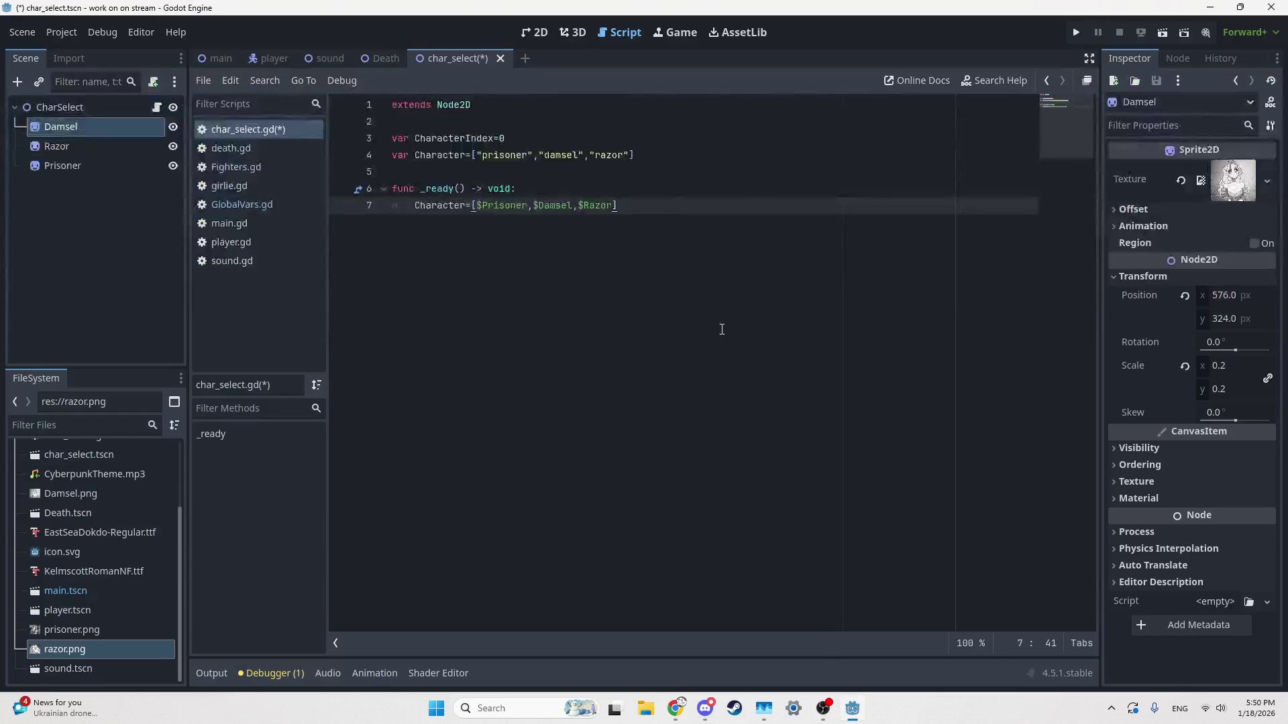
pyautogui.click(660, 139)
pyautogui.moveTo(635, 155); pyautogui.dragTo(473, 159)
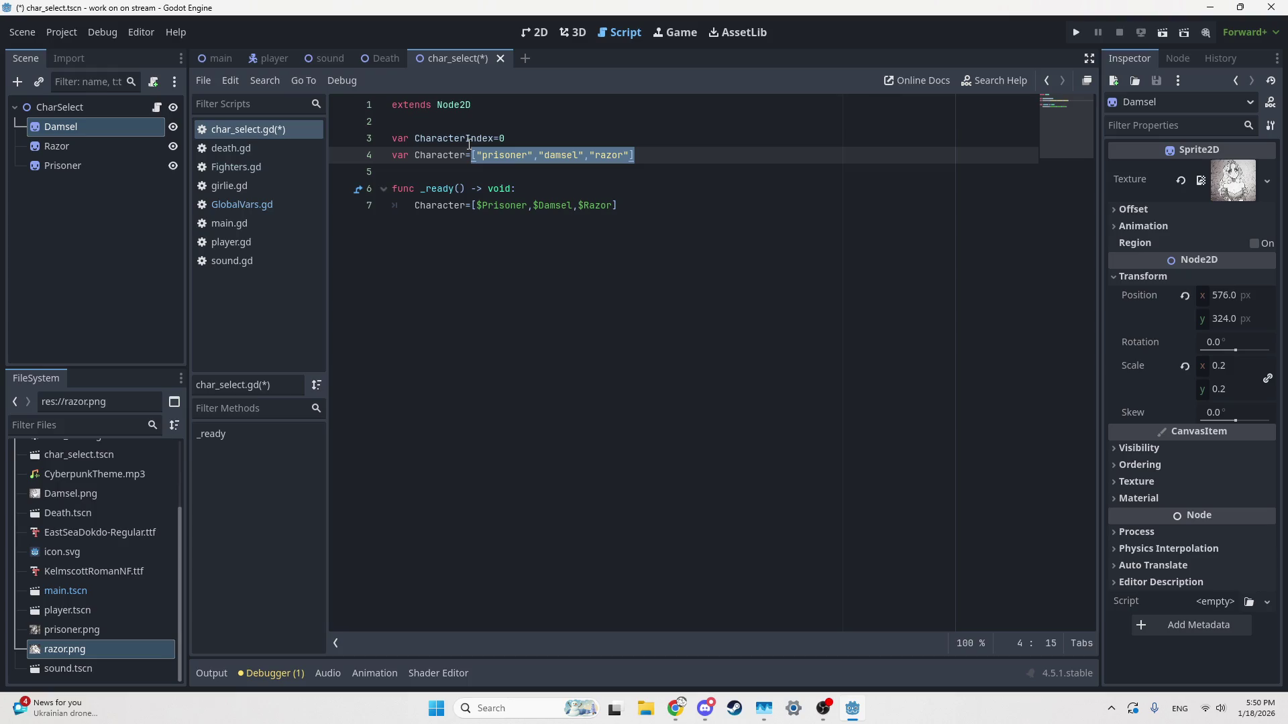
pyautogui.write('{')
pyautogui.press('Left')
pyautogui.press('BackSpace')
pyautogui.press('Up')
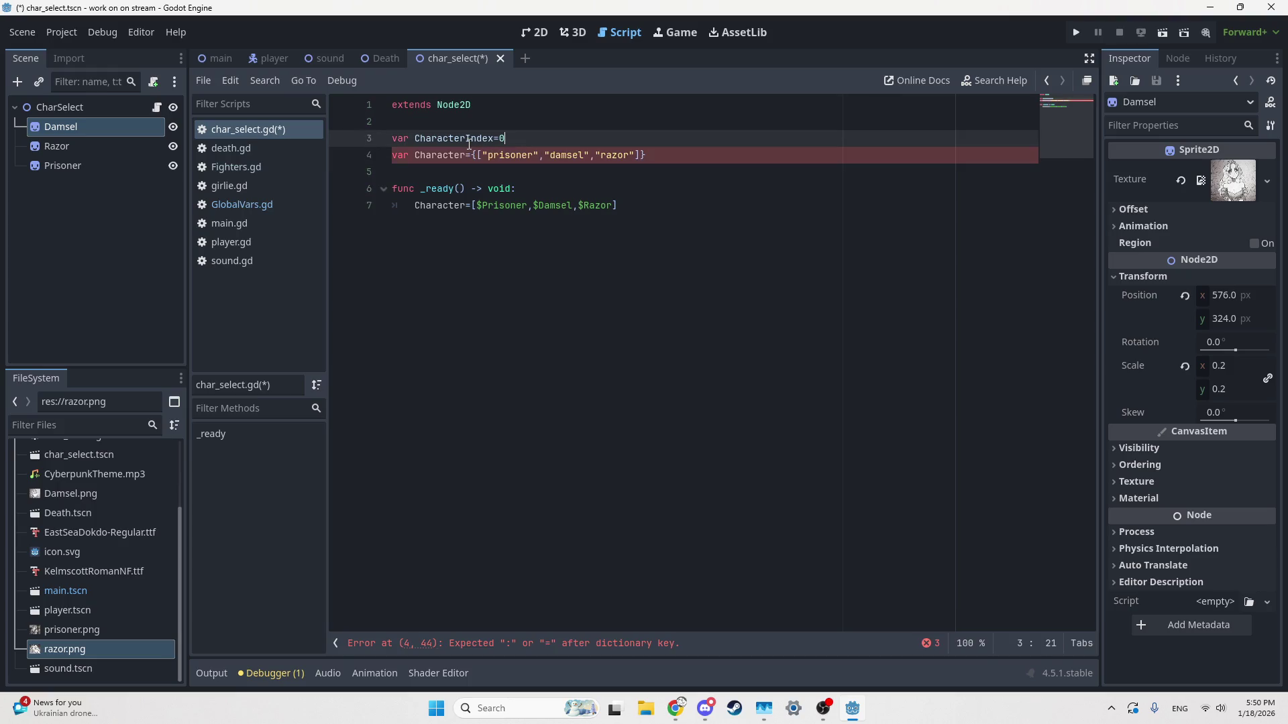
pyautogui.press('Down')
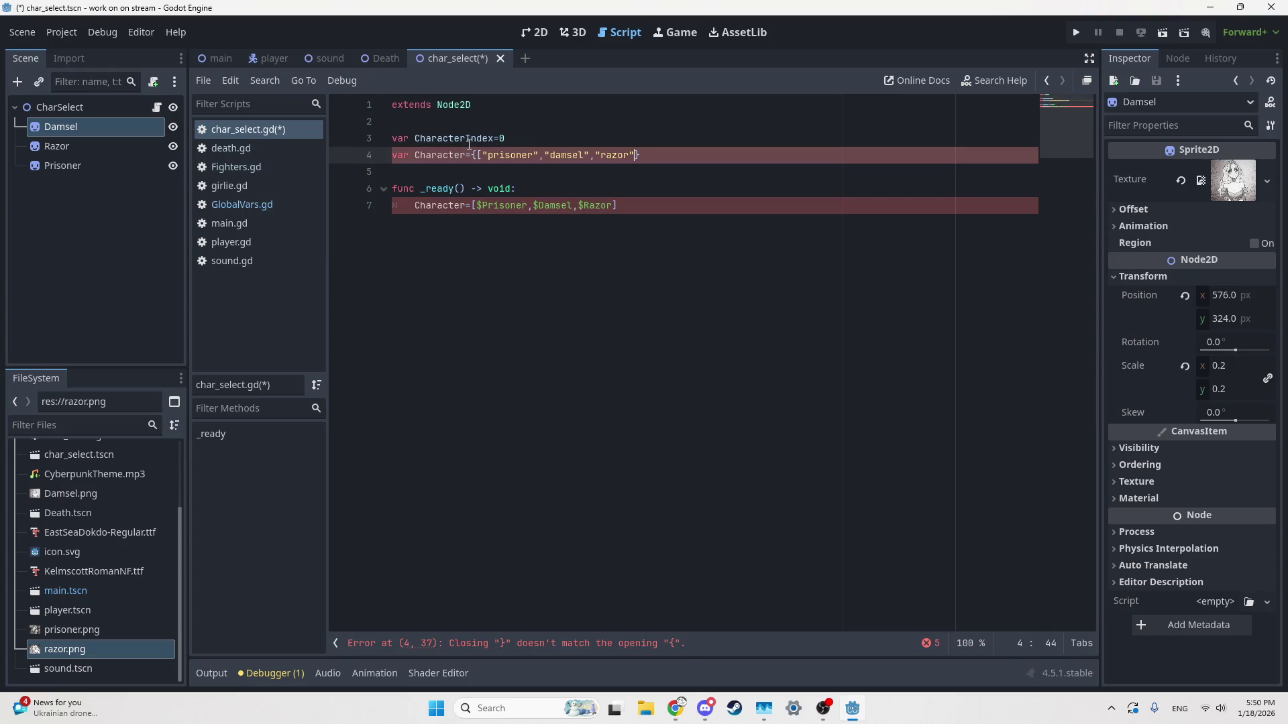
pyautogui.hotkey('ctrl', 'Left')
pyautogui.hotkey('ctrl', 'Left')
pyautogui.hotkey('ctrl', 'Left')
pyautogui.hotkey('ctrl', 'Right')
pyautogui.hotkey('ctrl', 'Right')
pyautogui.hotkey('ctrl', 'Right')
pyautogui.hotkey('ctrl', 'shift', 'Left')
pyautogui.hotkey('ctrl', 'shift', 'Left')
pyautogui.hotkey('ctrl', 'shift', 'Left')
pyautogui.hotkey('ctrl', 'shift', 'Left')
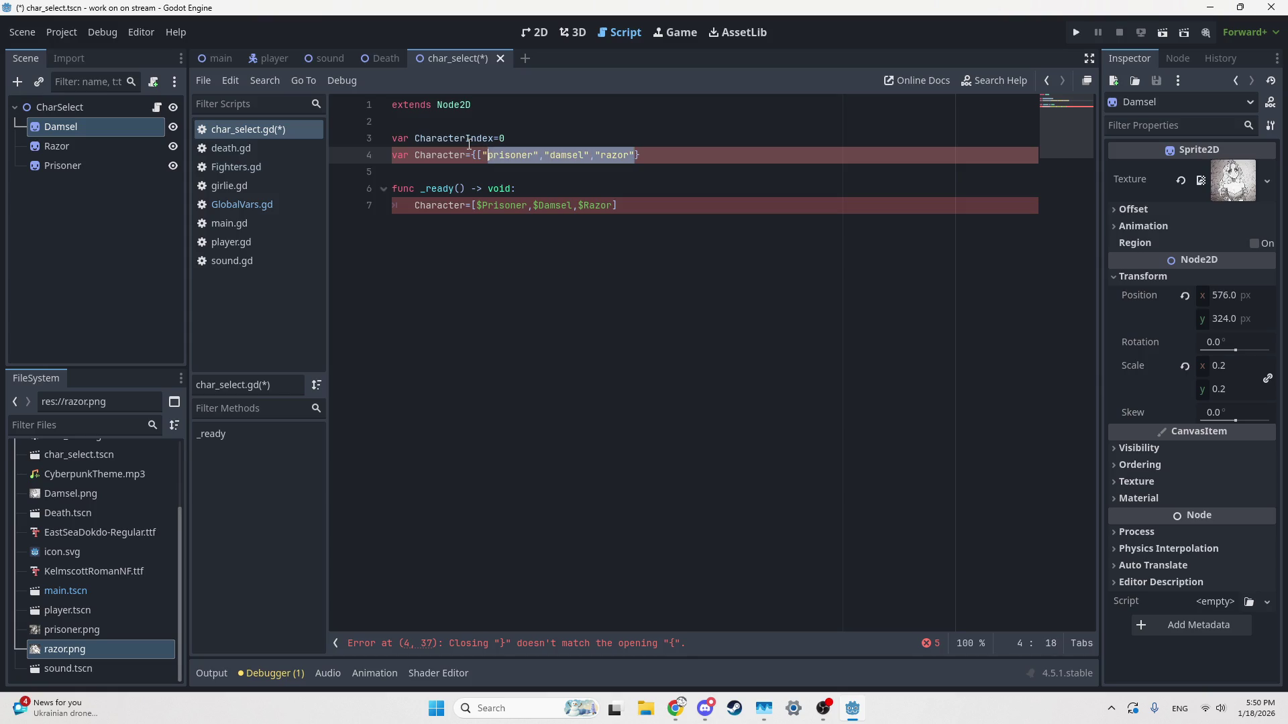
pyautogui.press('BackSpace')
# Step: Rewrite the _ready assignment as {0:$Prisoner,1:$Damsel,2:$Razor}
pyautogui.press('Down')
pyautogui.press('Down')
pyautogui.press('Down')
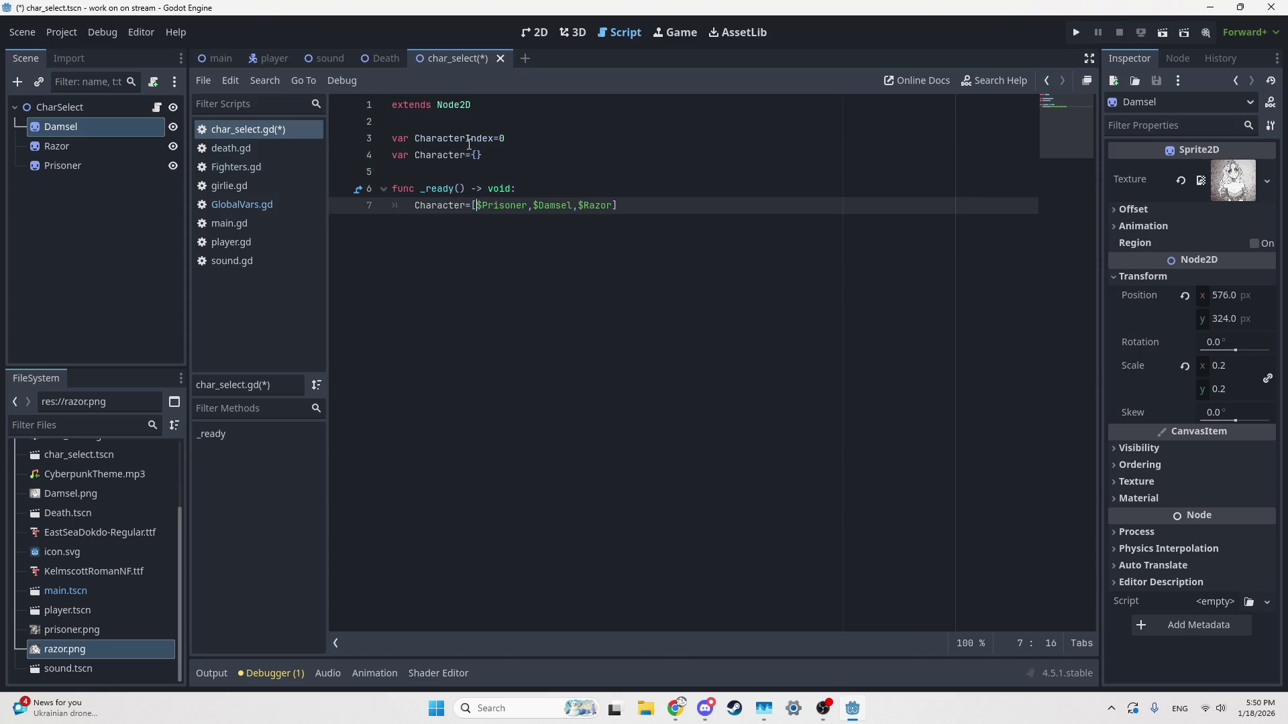
pyautogui.hotkey('ctrl', 'shift', 'Right')
pyautogui.hotkey('ctrl', 'shift', 'Right')
pyautogui.hotkey('ctrl', 'shift', 'Right')
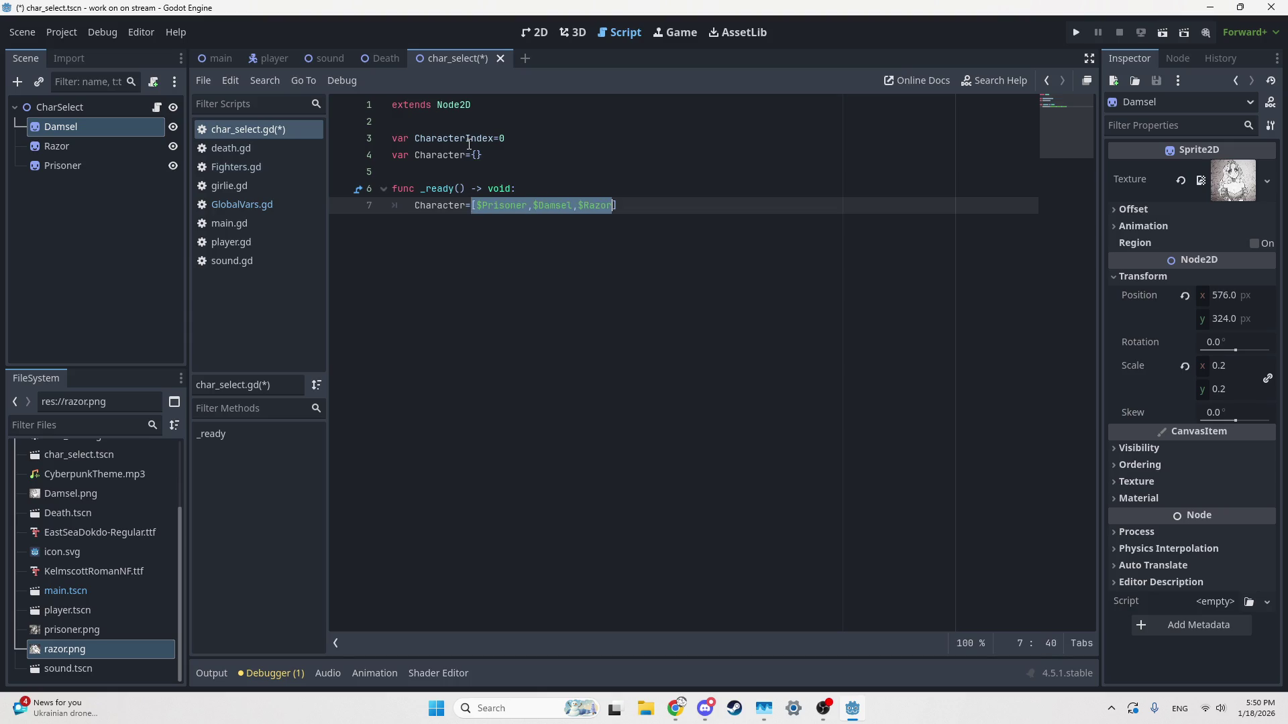
pyautogui.write('{')
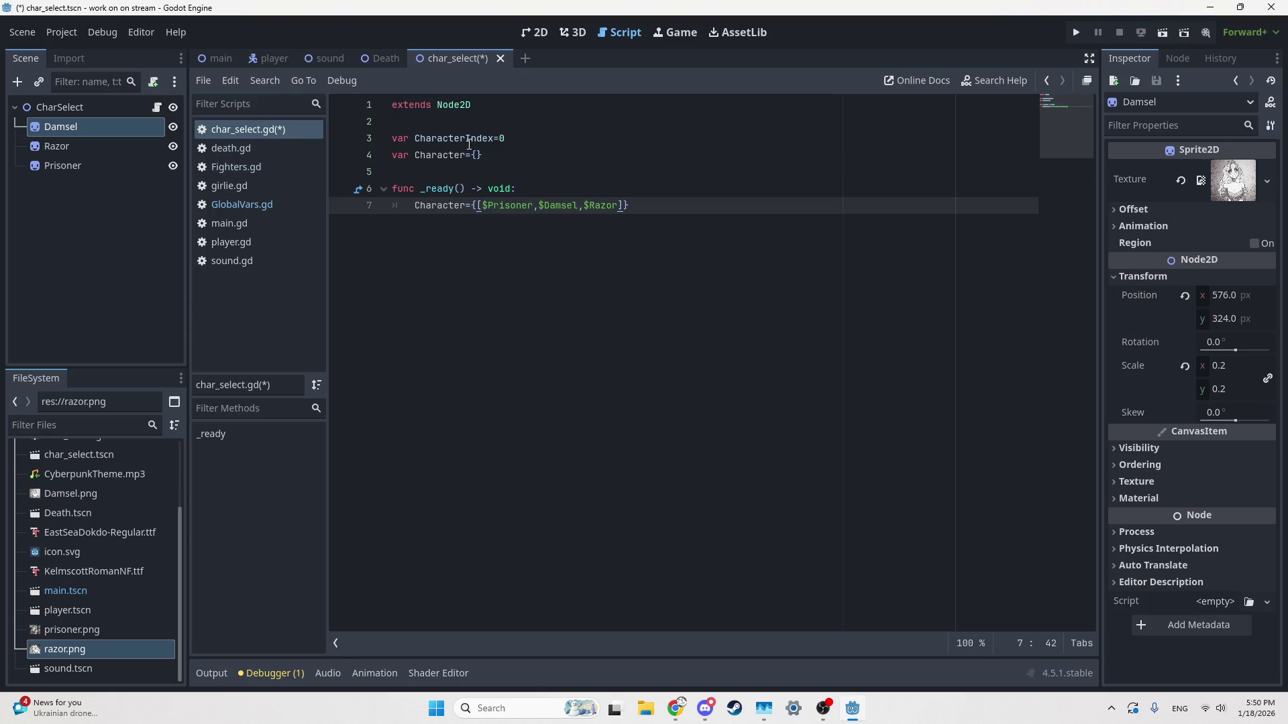
pyautogui.press('Left')
pyautogui.press('BackSpace')
pyautogui.hotkey('ctrl', 'Left')
pyautogui.hotkey('ctrl', 'Right')
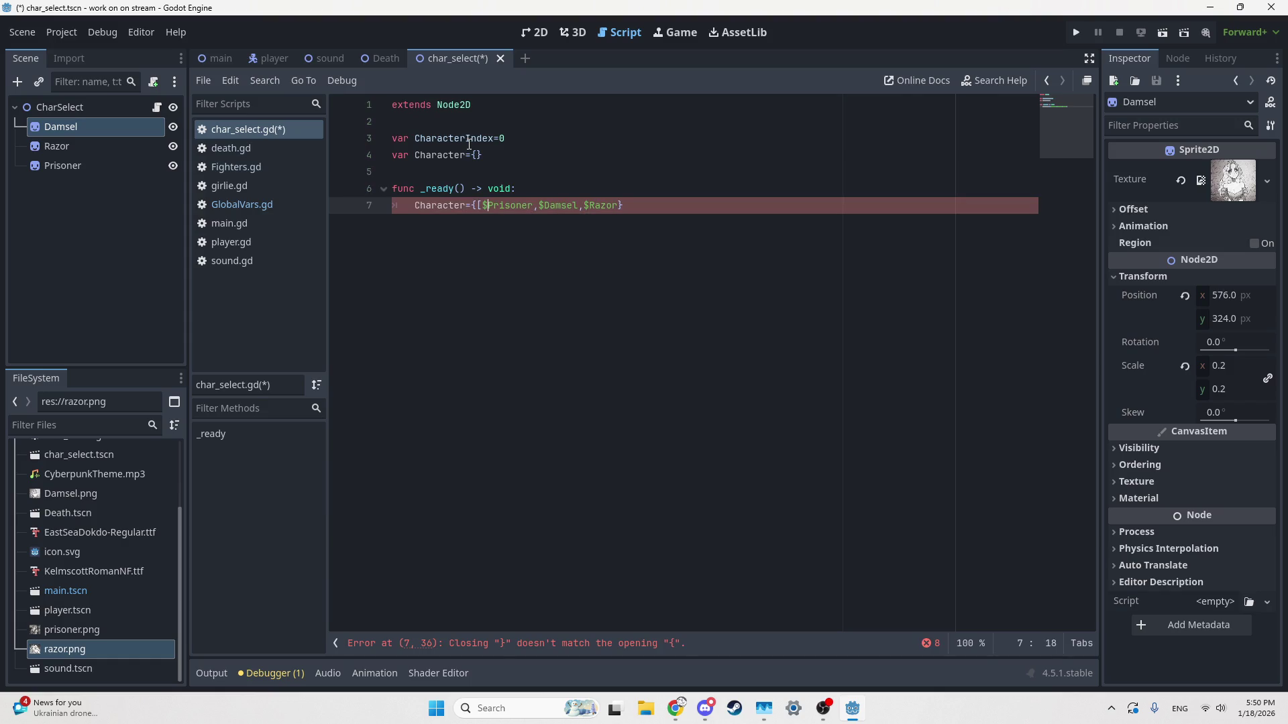
pyautogui.press('BackSpace')
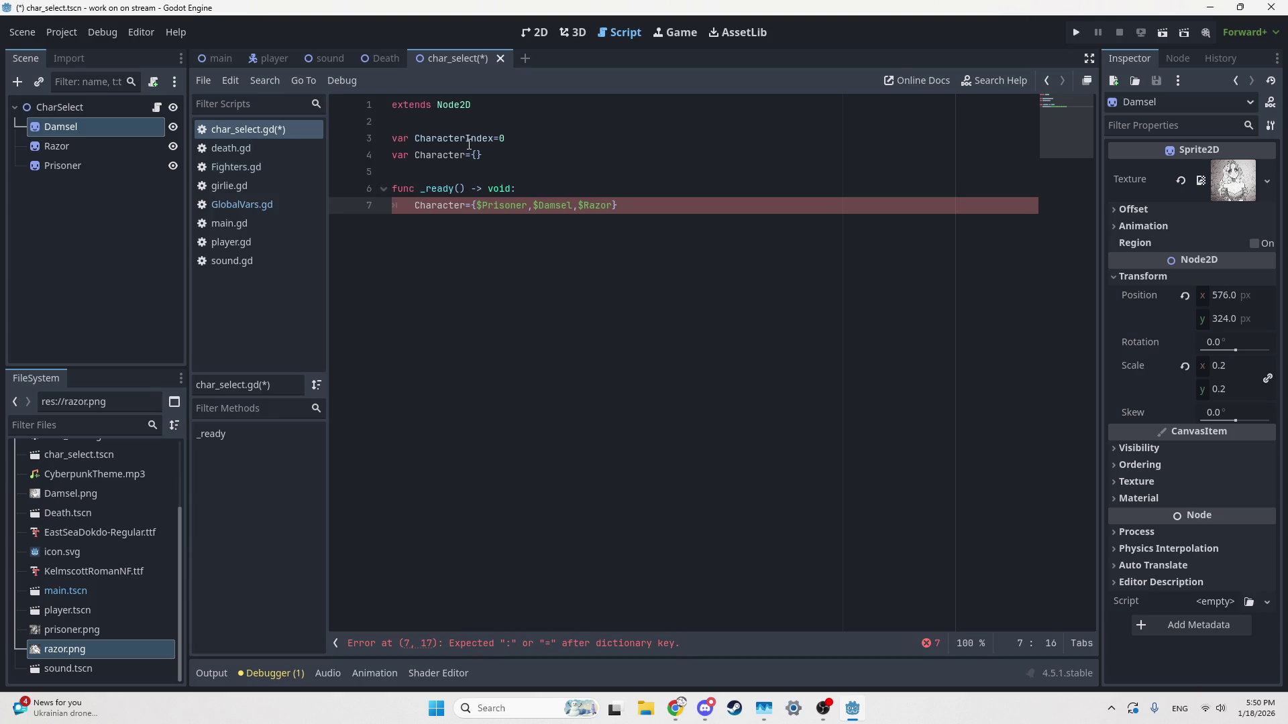
pyautogui.write('0:')
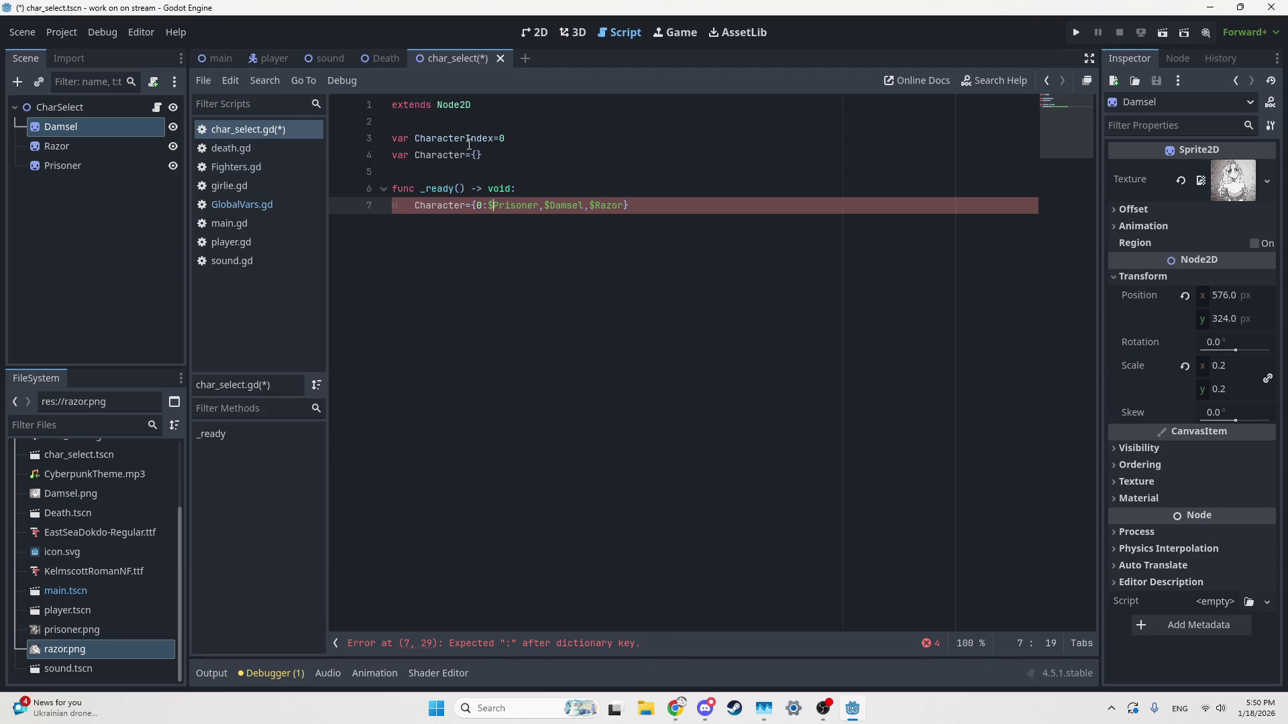
pyautogui.press('Right')
pyautogui.press('Right')
pyautogui.press('Right')
pyautogui.press('Right')
pyautogui.write('2')
pyautogui.write(':')
pyautogui.write('2:')
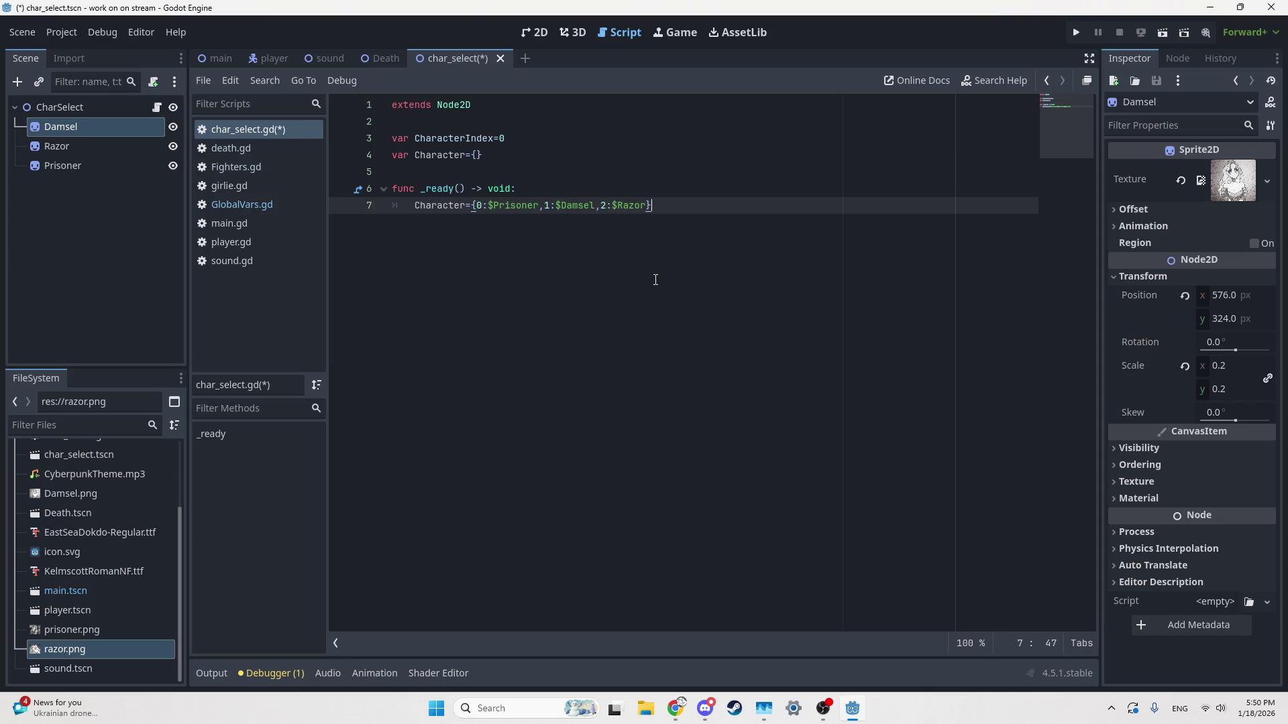
pyautogui.hotkey('alt', 'Tab')
pyautogui.hotkey('alt', 'Tab')
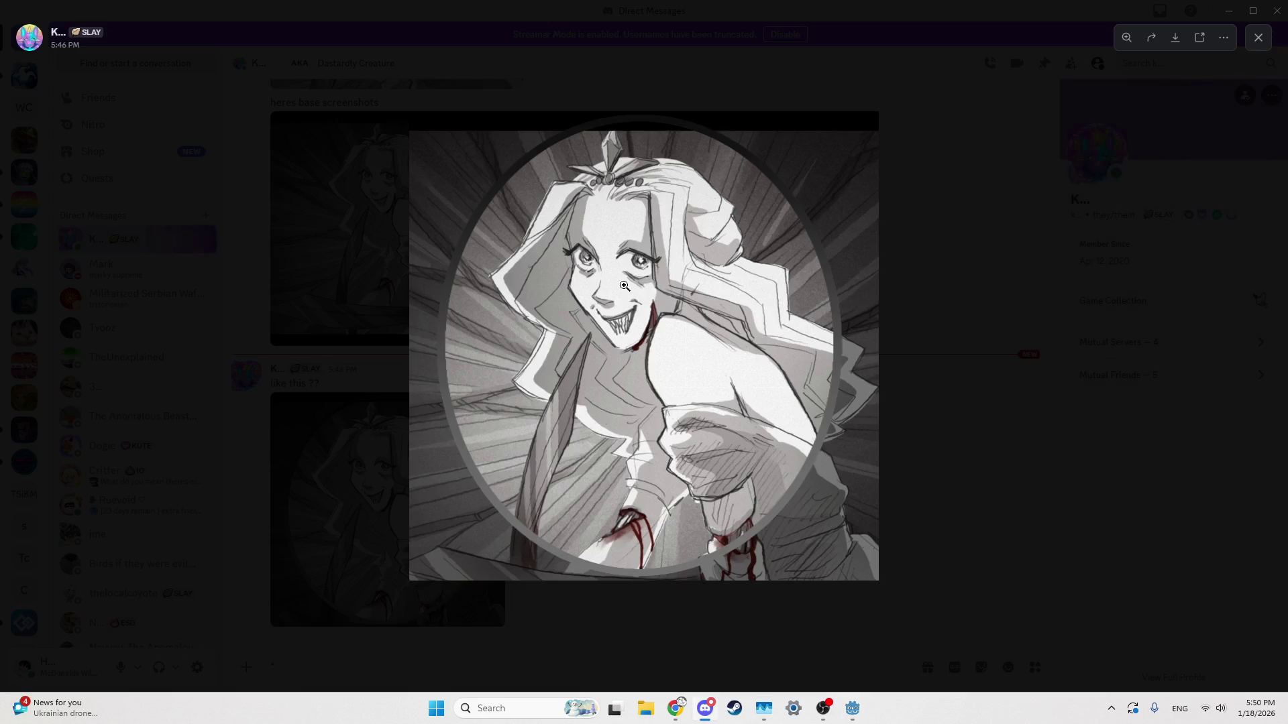
# Step: Close the enlarged Discord image and bring up the Godot Dictionary docs
pyautogui.click(583, 306)
pyautogui.click(584, 306)
pyautogui.click(332, 306)
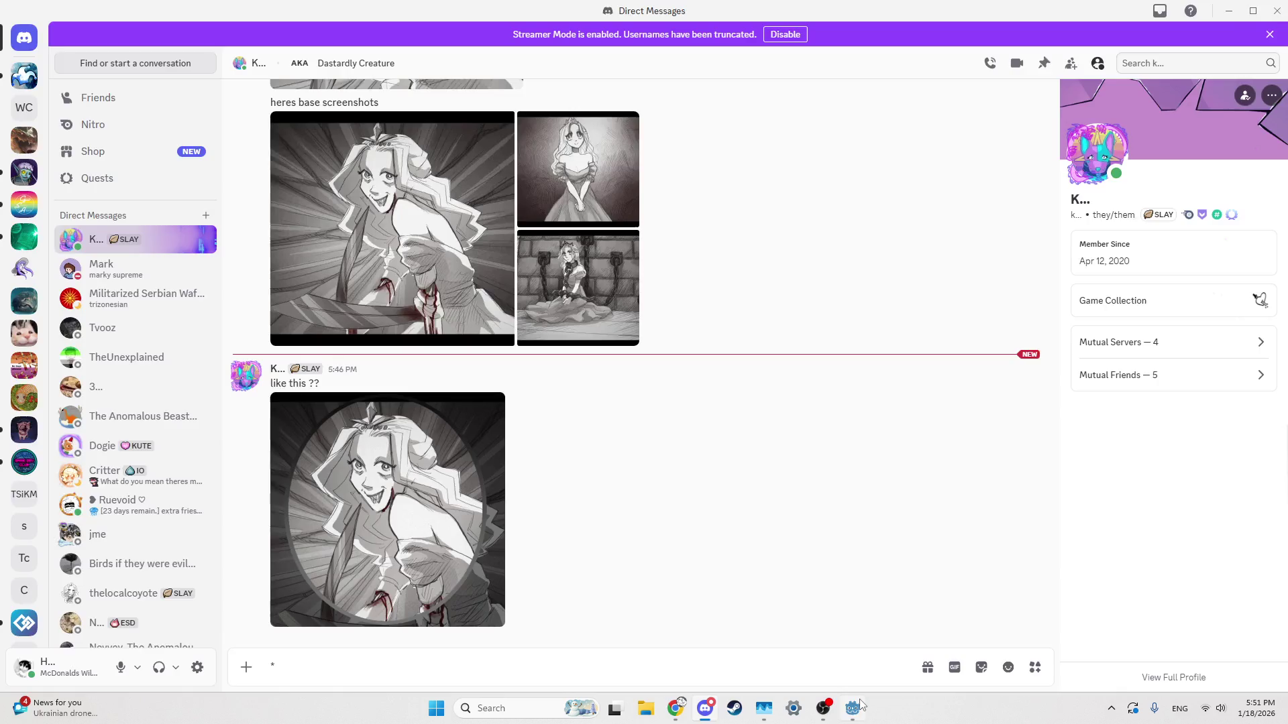
pyautogui.hotkey('alt', 'Tab')
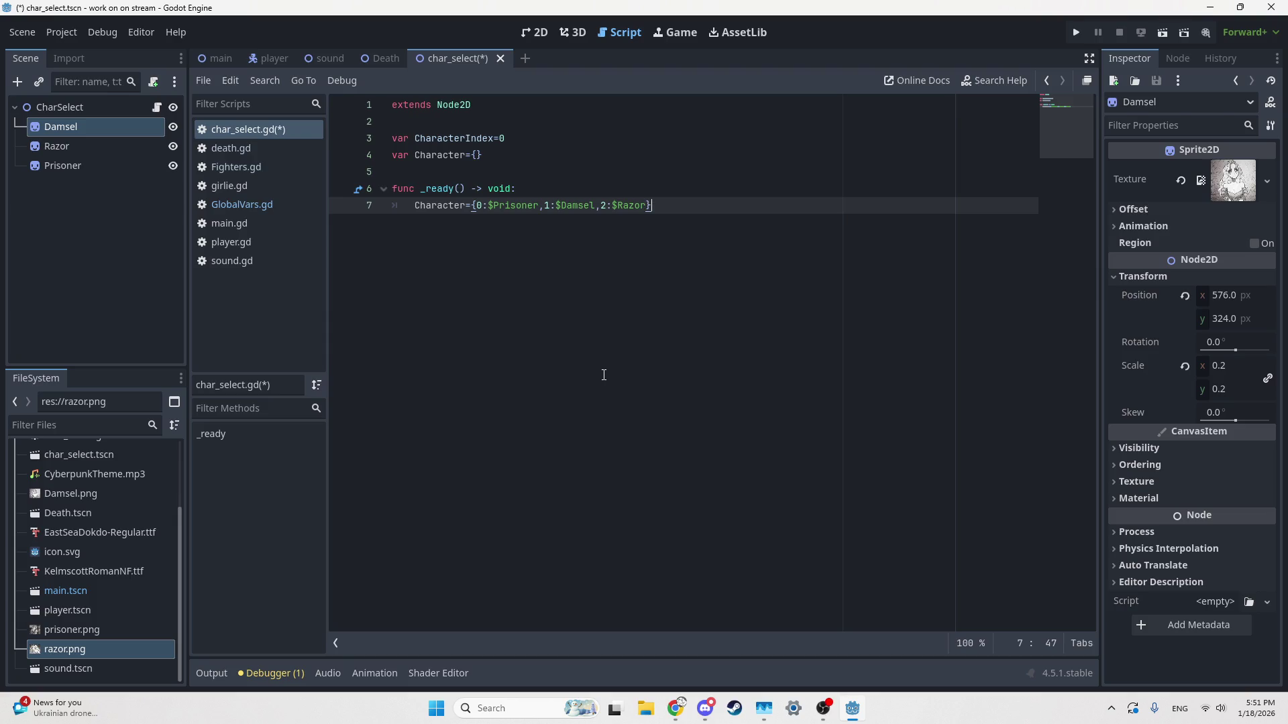
pyautogui.click(676, 709)
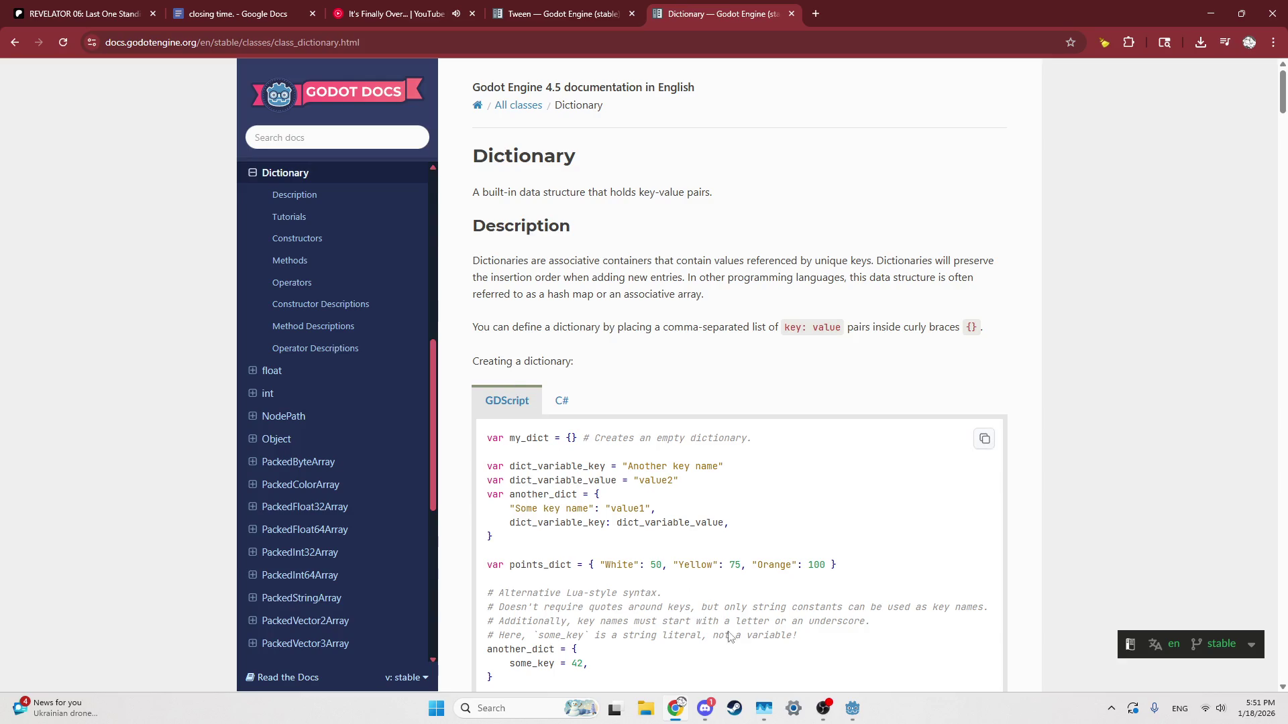
# Step: View the chained-girl portrait and its pair full-size in Discord, then return to the Dictionary docs
pyautogui.click(704, 709)
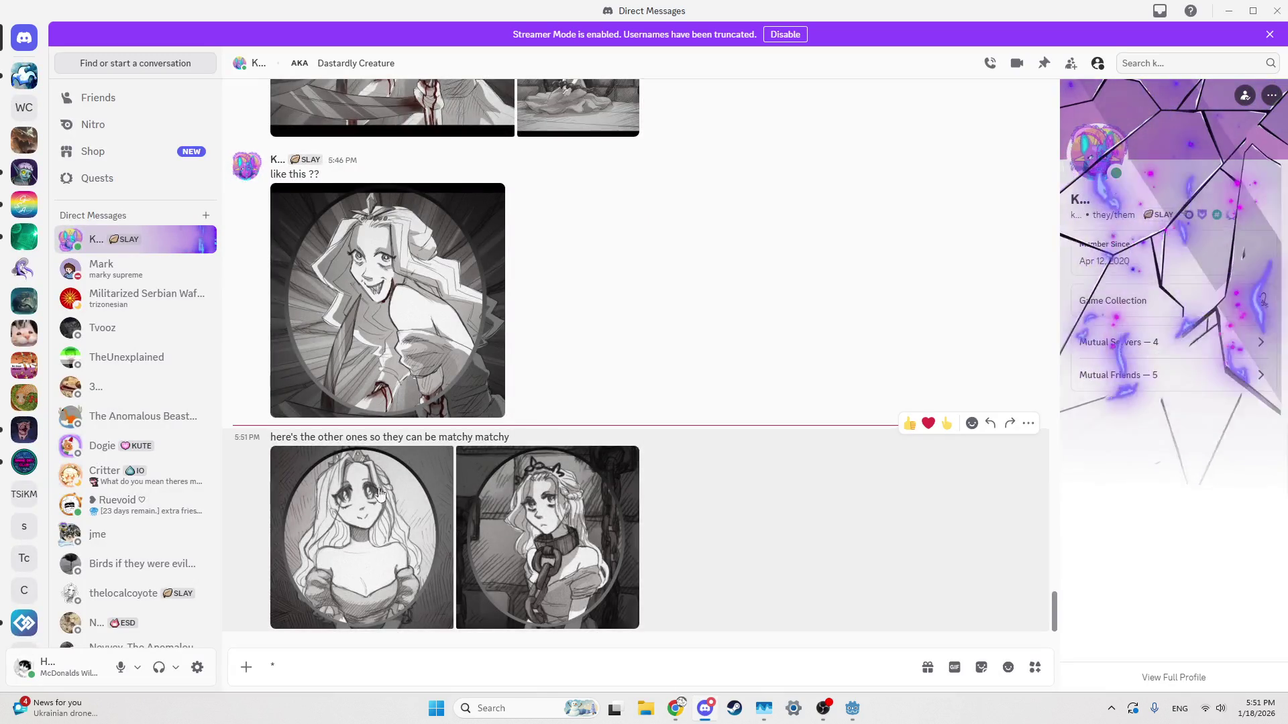
pyautogui.click(517, 530)
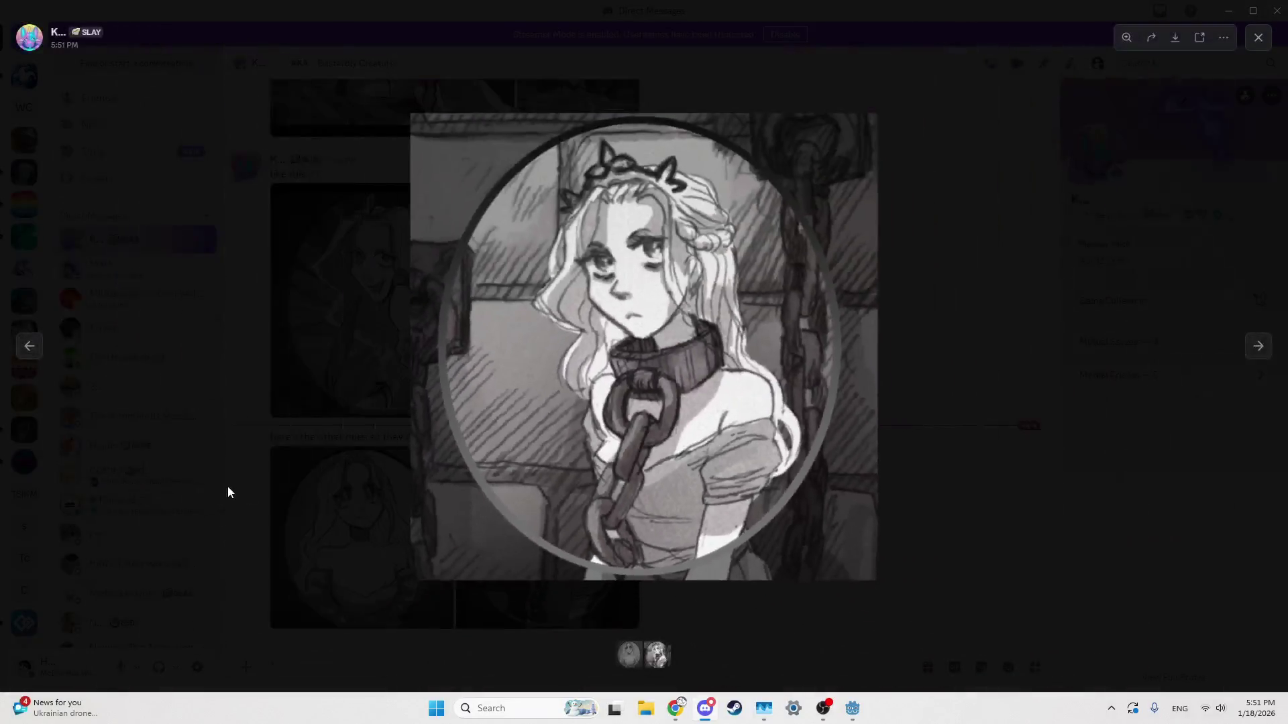
pyautogui.click(228, 493)
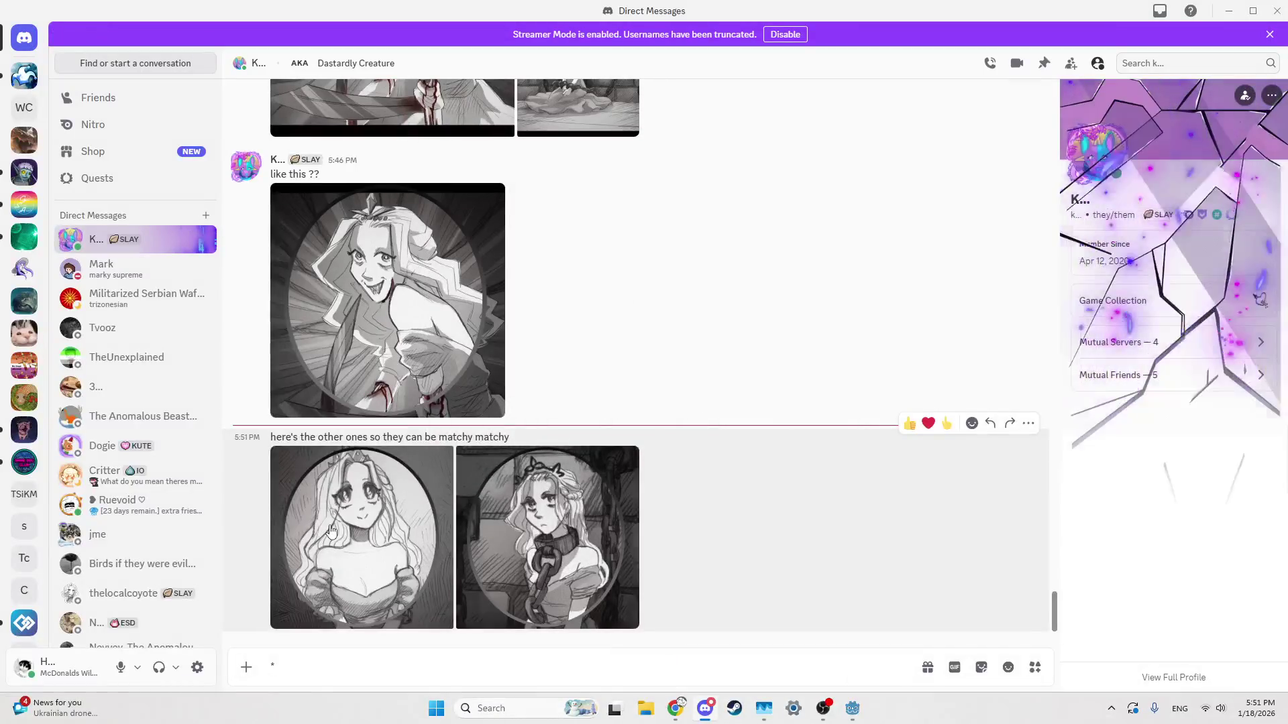
pyautogui.click(331, 531)
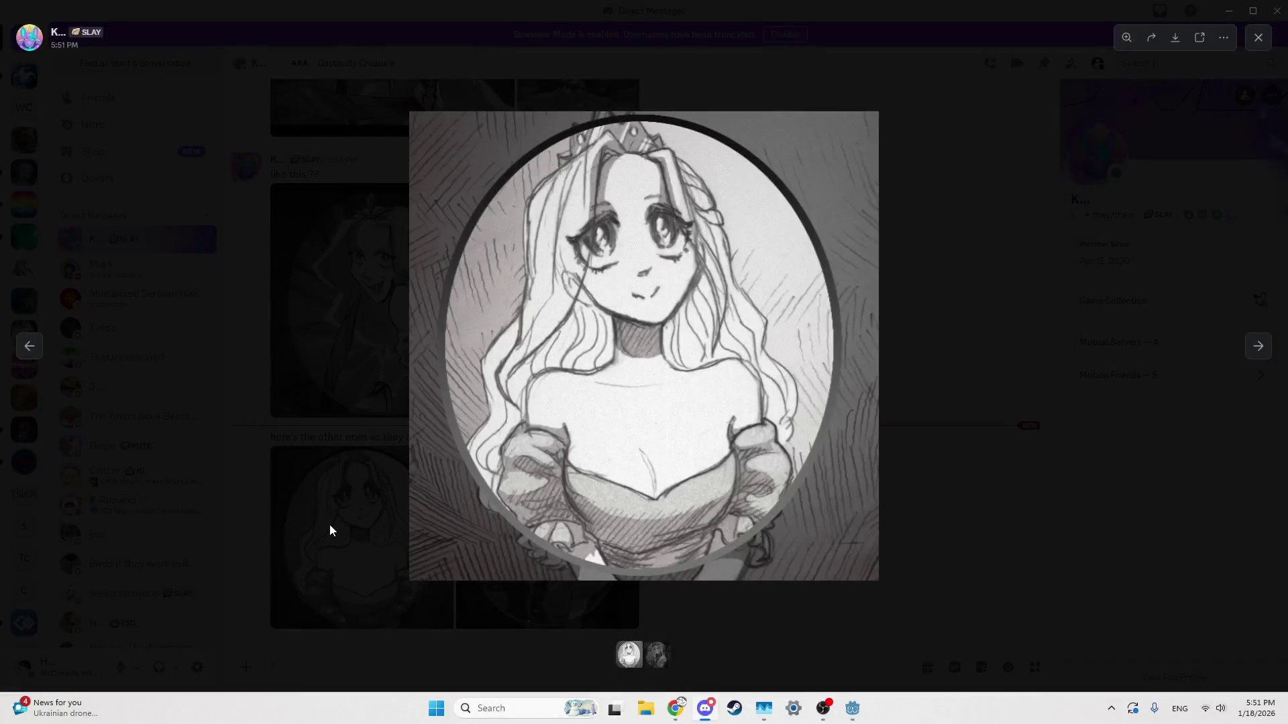
pyautogui.click(328, 524)
pyautogui.click(678, 706)
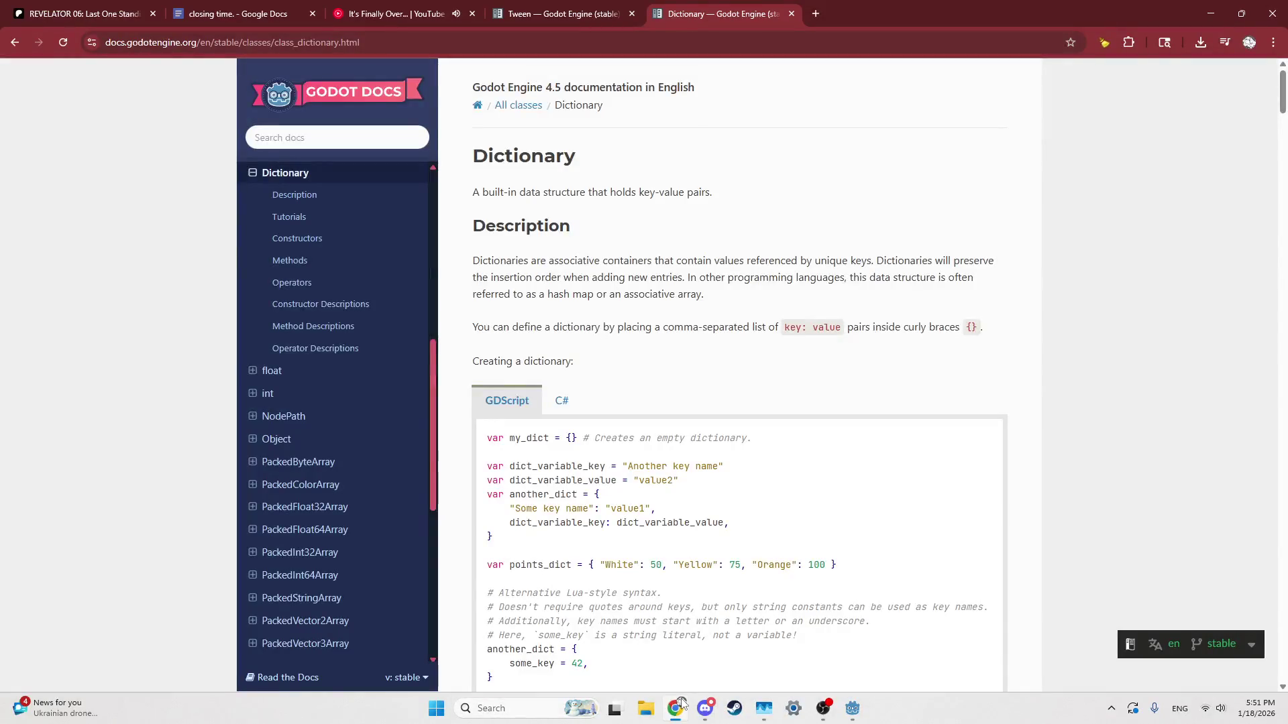
pyautogui.scroll(-1, 662, 603)
pyautogui.scroll(-1, 662, 603)
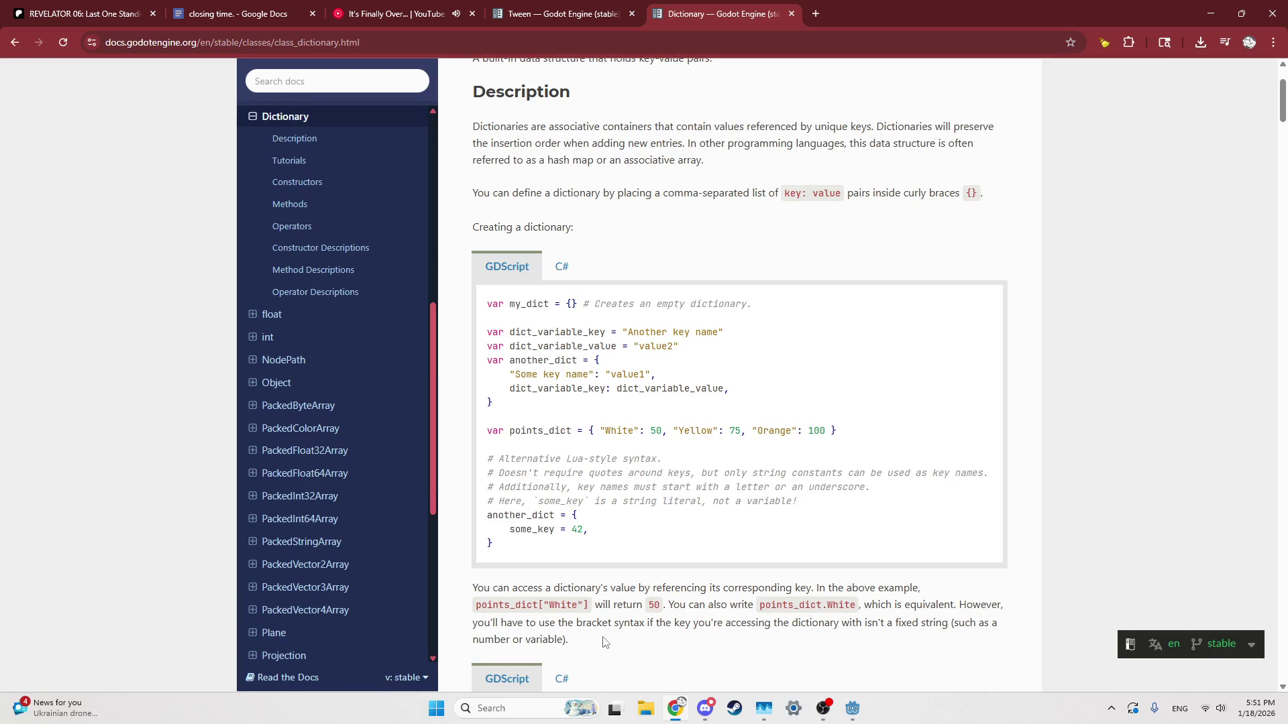
pyautogui.scroll(-3, 603, 643)
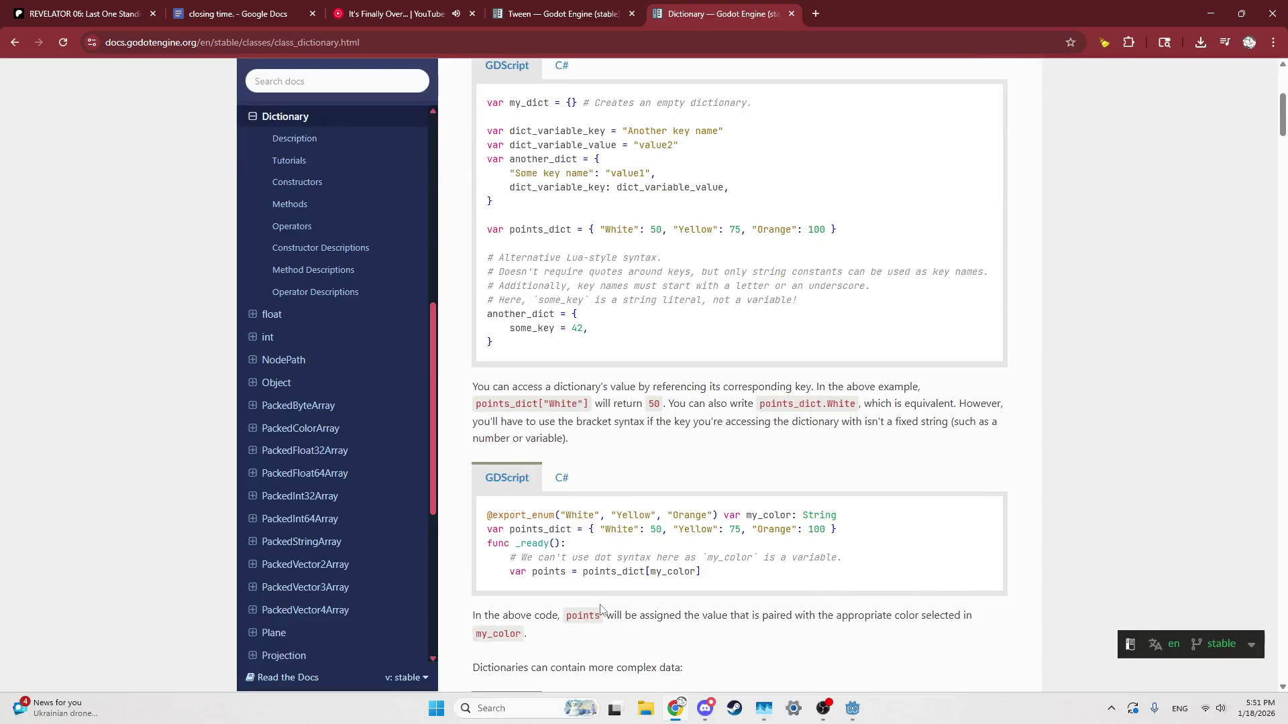
pyautogui.scroll(-2, 596, 607)
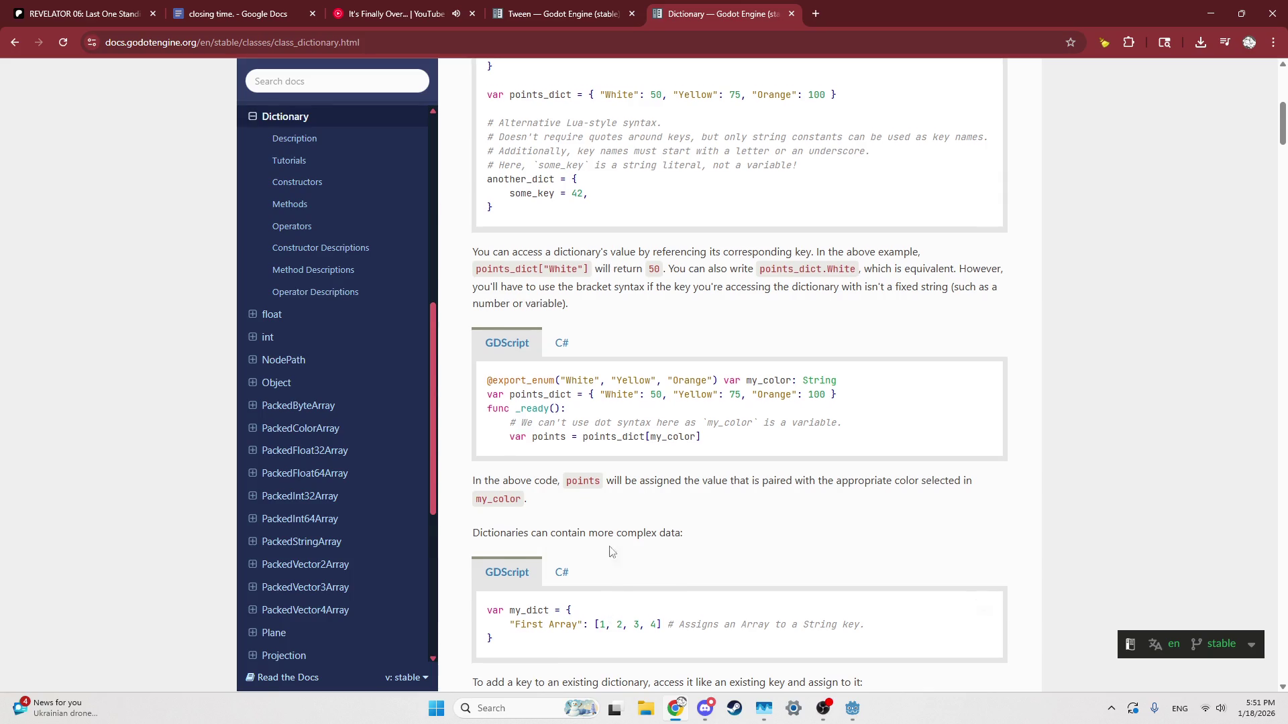
pyautogui.scroll(-4, 605, 615)
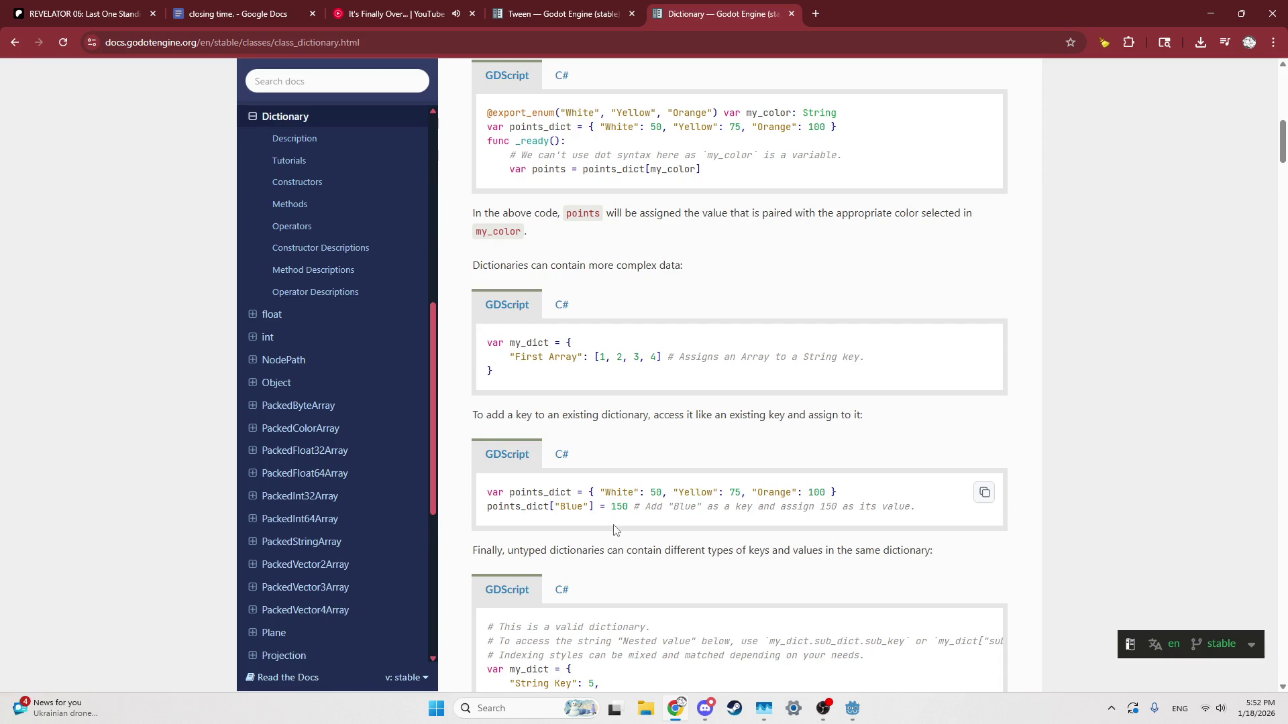
pyautogui.scroll(-2, 631, 570)
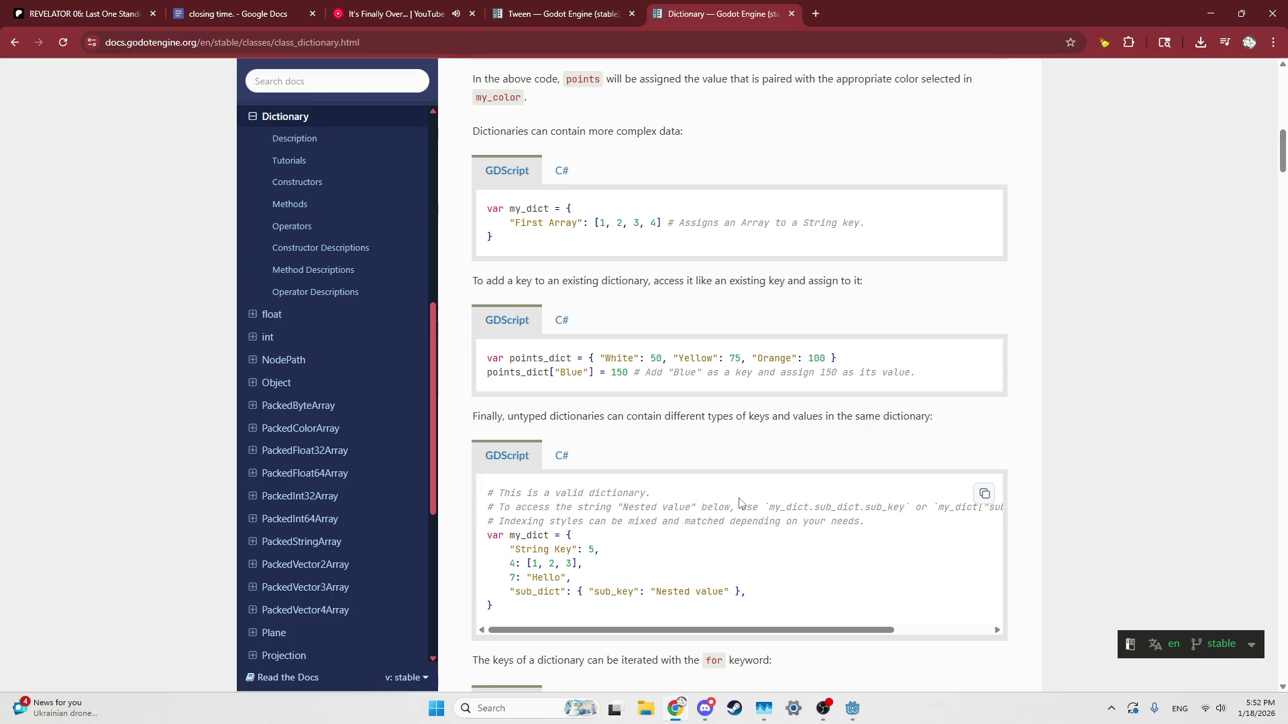
pyautogui.scroll(-3, 621, 573)
pyautogui.scroll(-1, 713, 520)
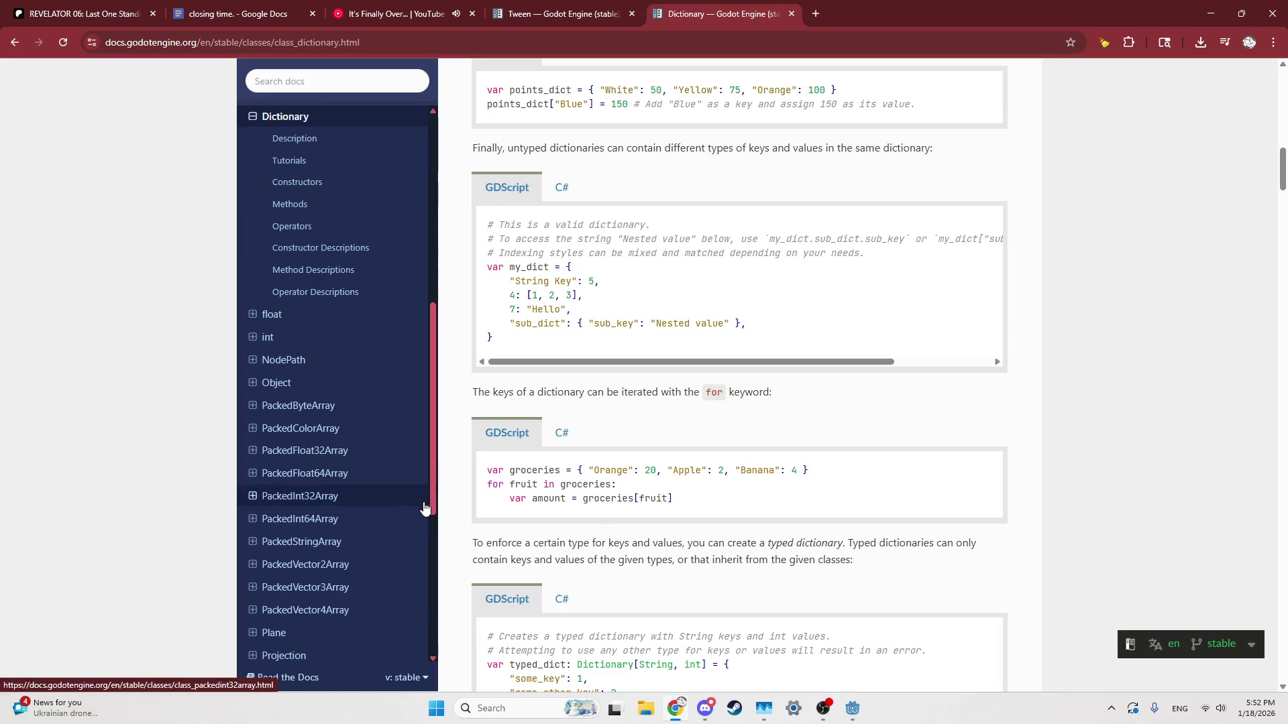
pyautogui.scroll(-3, 683, 525)
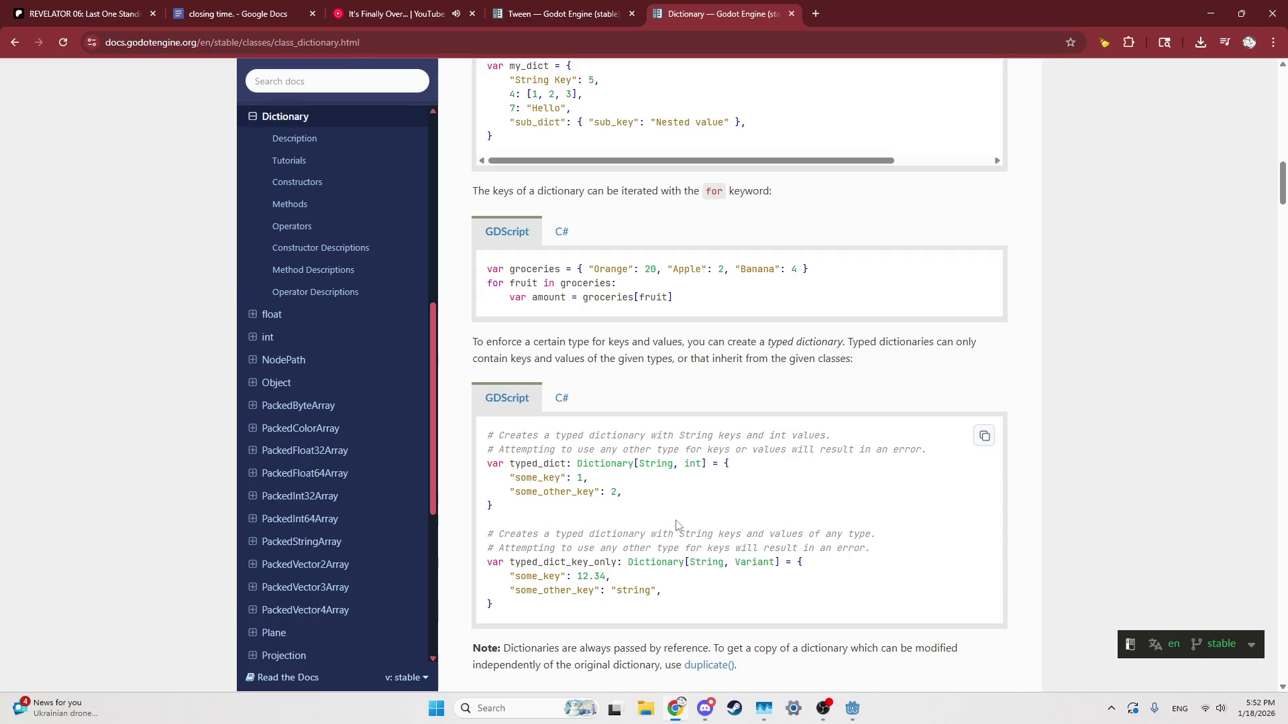
pyautogui.scroll(6, 602, 630)
pyautogui.scroll(10, 602, 631)
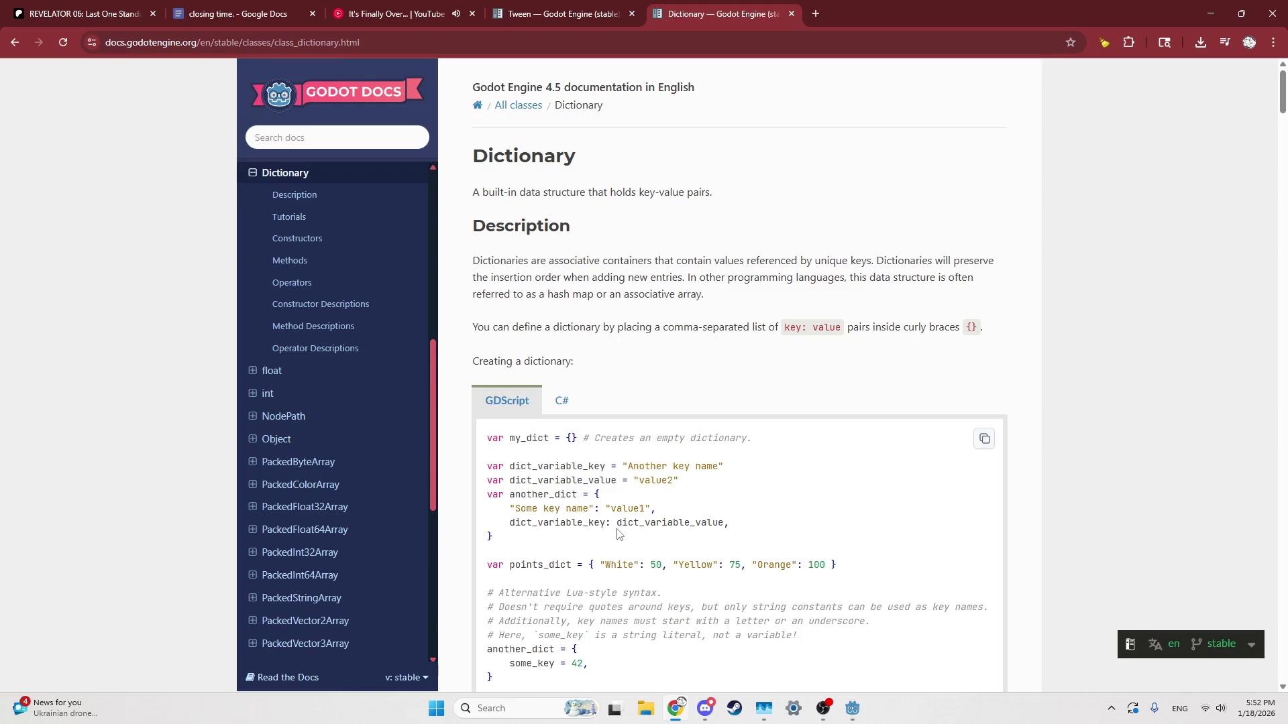
pyautogui.scroll(-2, 624, 579)
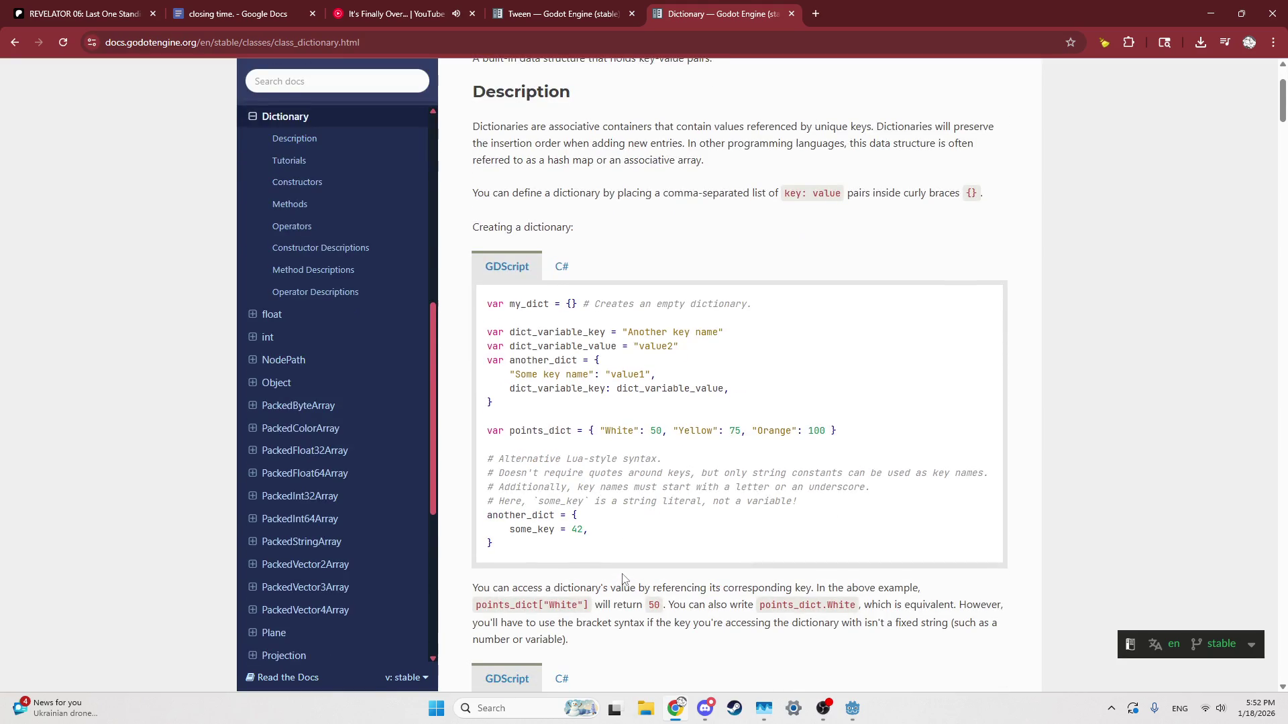
pyautogui.scroll(-1, 624, 580)
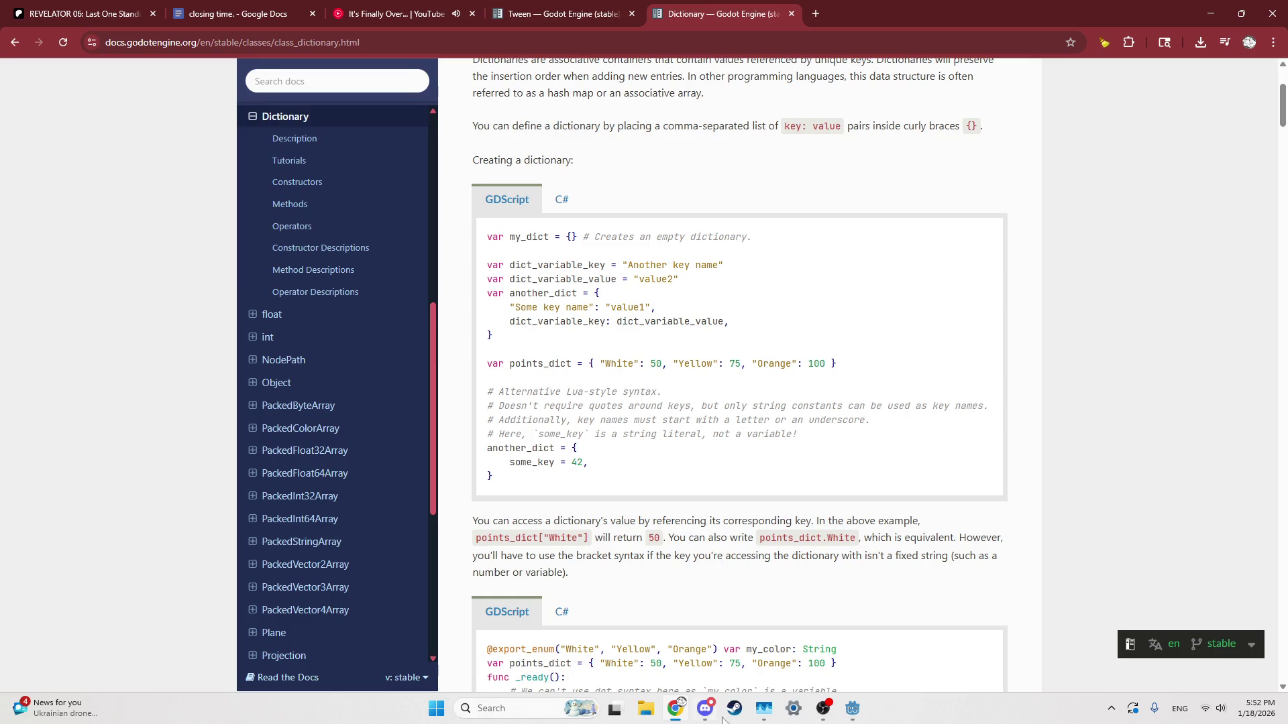
# Step: Reverse the _ready dictionary to {$Prisoner:0,$Damsel:1,$Razor:2}
pyautogui.click(852, 708)
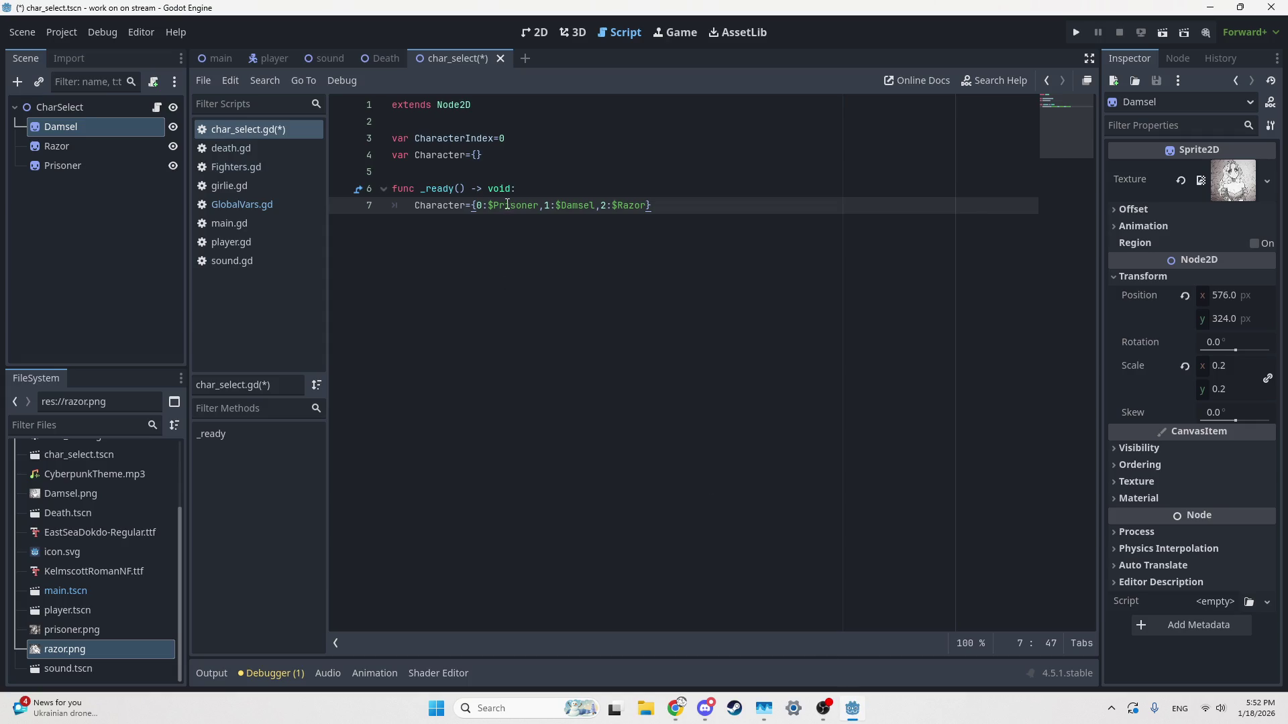
pyautogui.click(488, 206)
pyautogui.press('BackSpace')
pyautogui.press('BackSpace')
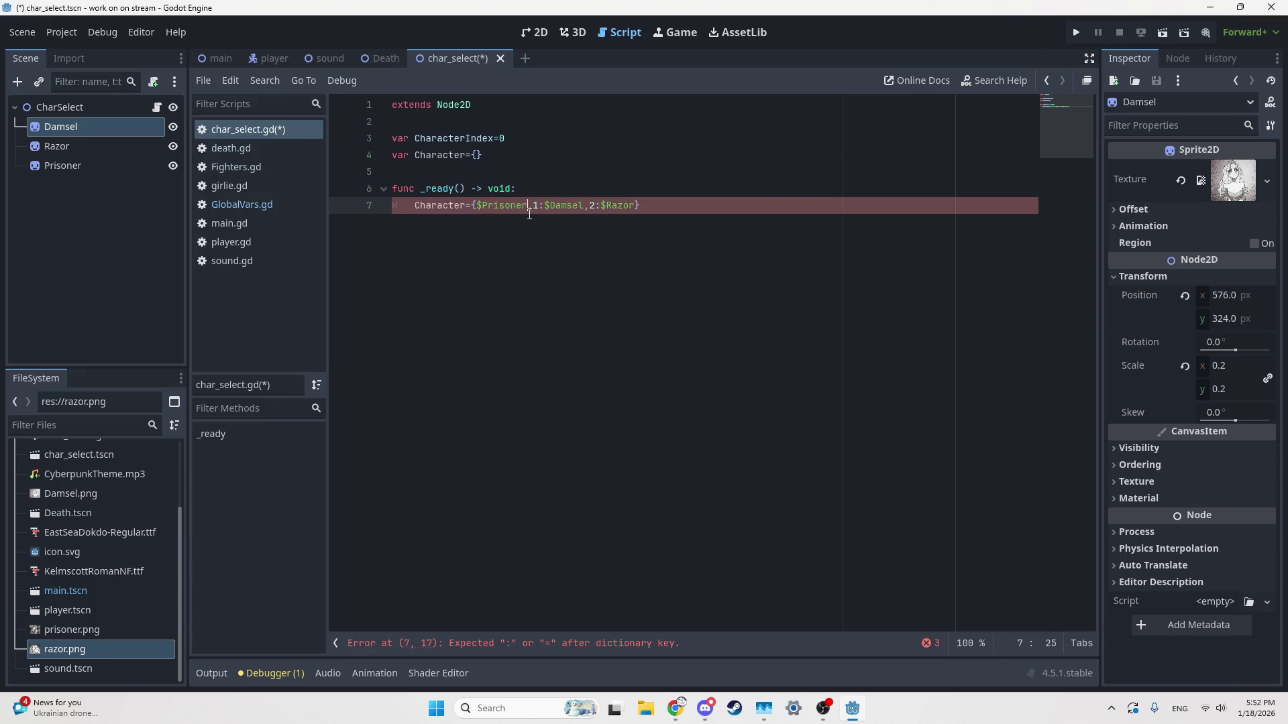
pyautogui.write(':,')
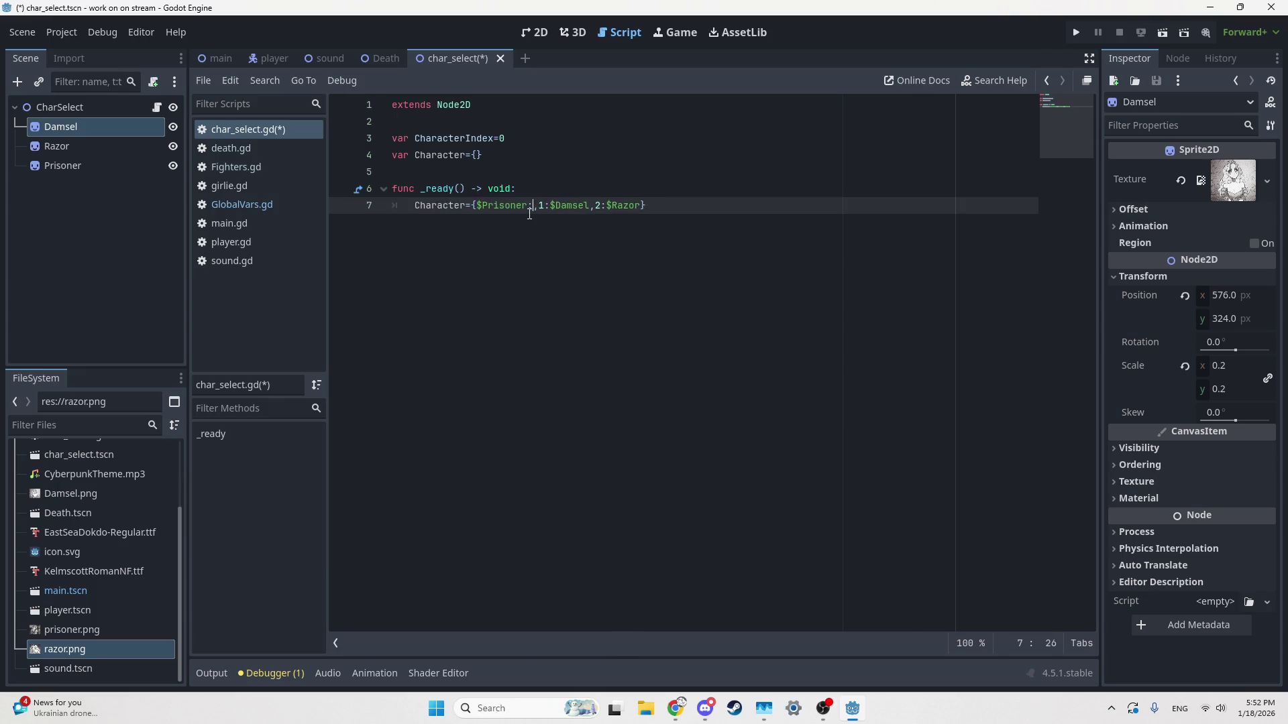
pyautogui.write('0')
pyautogui.press('BackSpace')
pyautogui.press('Delete')
pyautogui.hotkey('ctrl', 'Right')
pyautogui.write(':1')
pyautogui.hotkey('ctrl', 'Right')
pyautogui.press('BackSpace')
pyautogui.press('BackSpace')
pyautogui.hotkey('ctrl', 'Right')
pyautogui.write(':3')
# Step: Check the 2D scene, then add a blank line below the dictionary assignment in the script
pyautogui.click(551, 33)
pyautogui.click(657, 285)
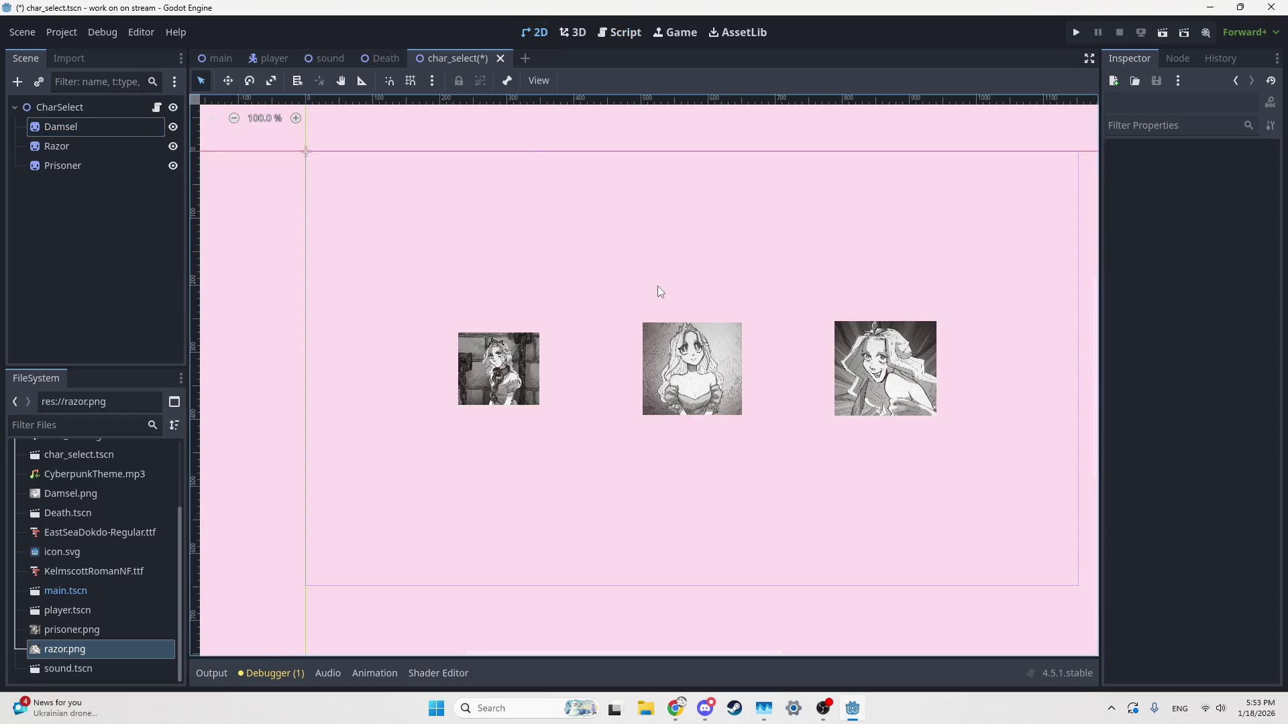
pyautogui.click(617, 35)
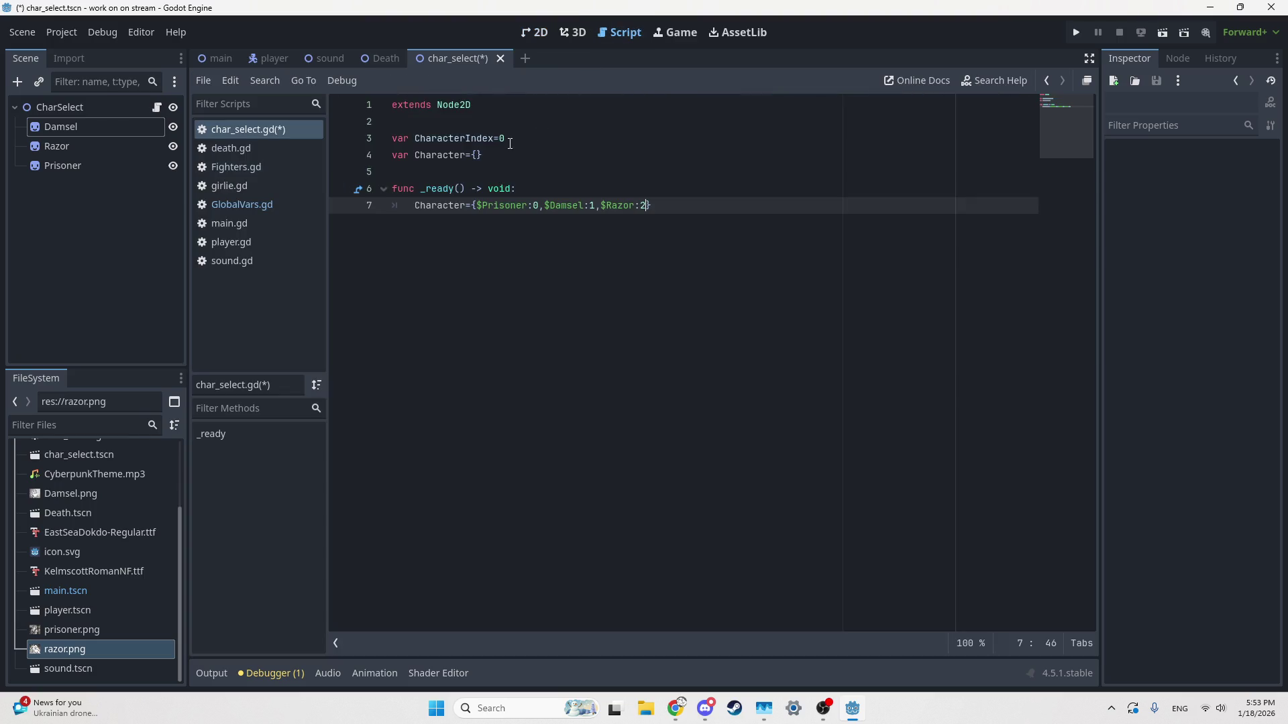
pyautogui.click(514, 140)
pyautogui.write('1')
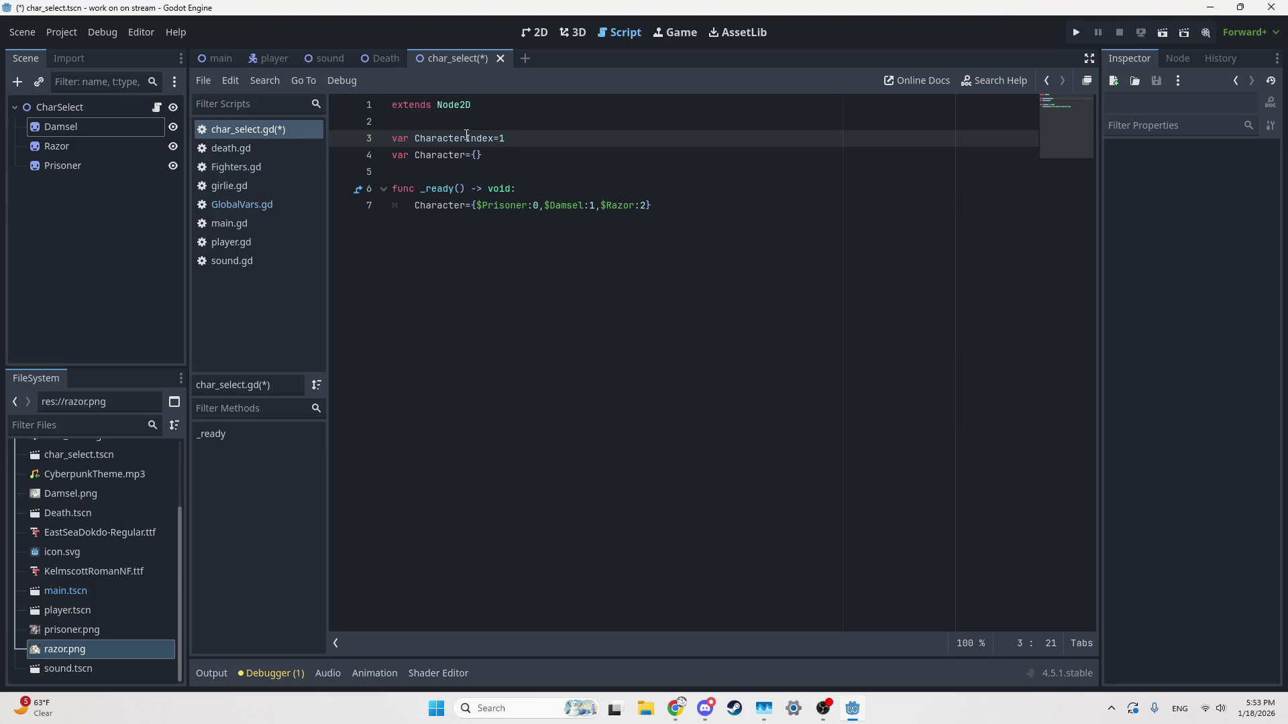
pyautogui.click(838, 229)
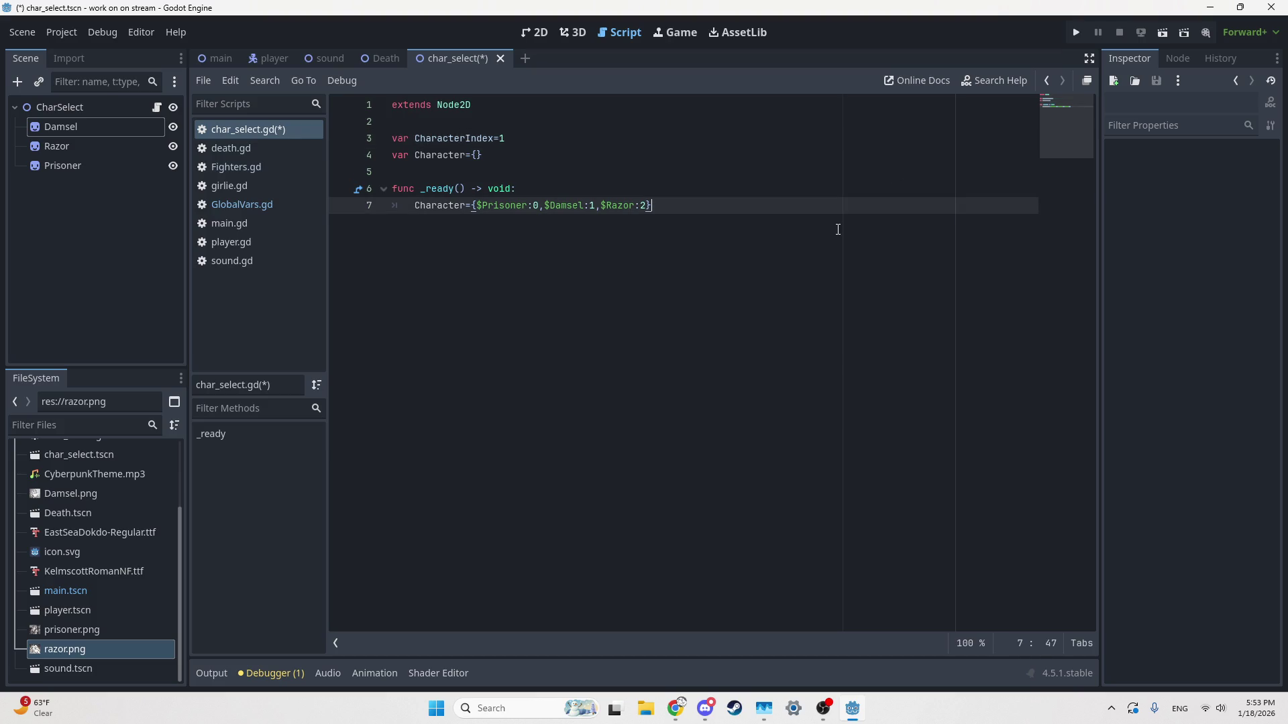
pyautogui.press('Return')
pyautogui.press('Return')
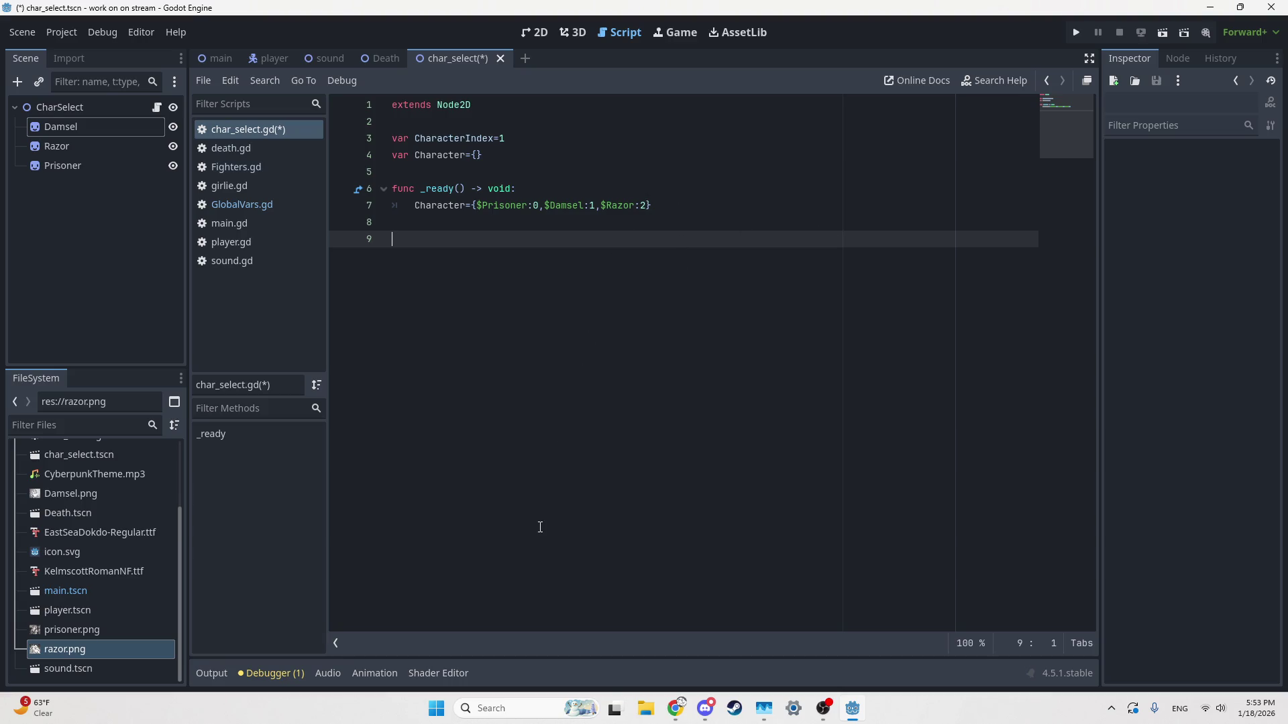
# Step: Replace the scratch text on line 9 with a moveX() function whose body is pass
pyautogui.write('1152/')
pyautogui.write('3')
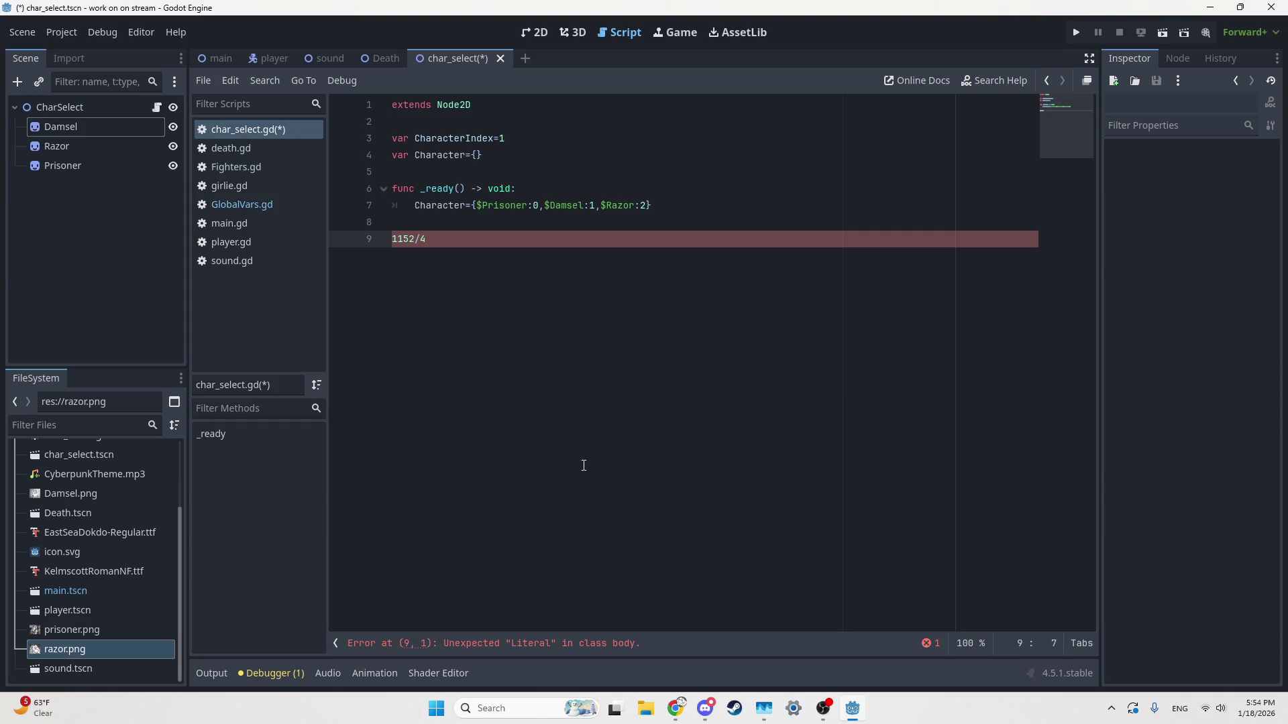
pyautogui.press('BackSpace')
pyautogui.press('BackSpace')
pyautogui.press('BackSpace')
pyautogui.write('Func')
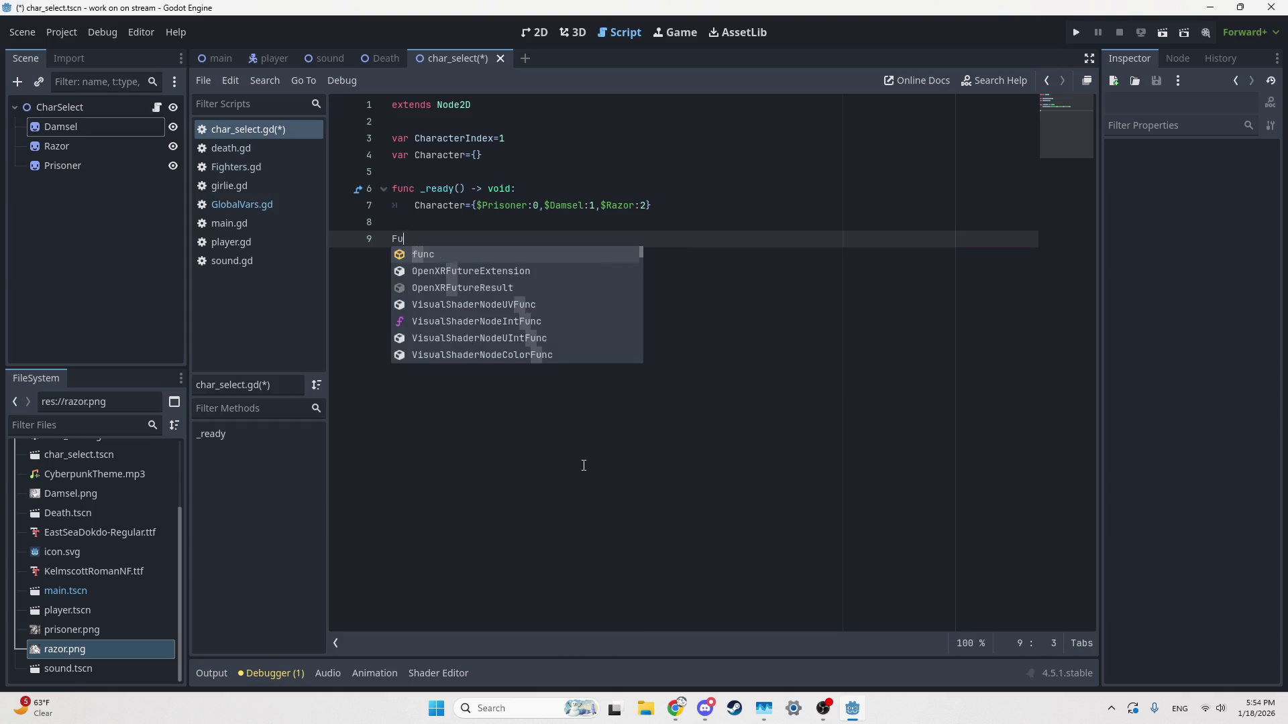
pyautogui.press('BackSpace')
pyautogui.press('BackSpace')
pyautogui.press('BackSpace')
pyautogui.write('false')
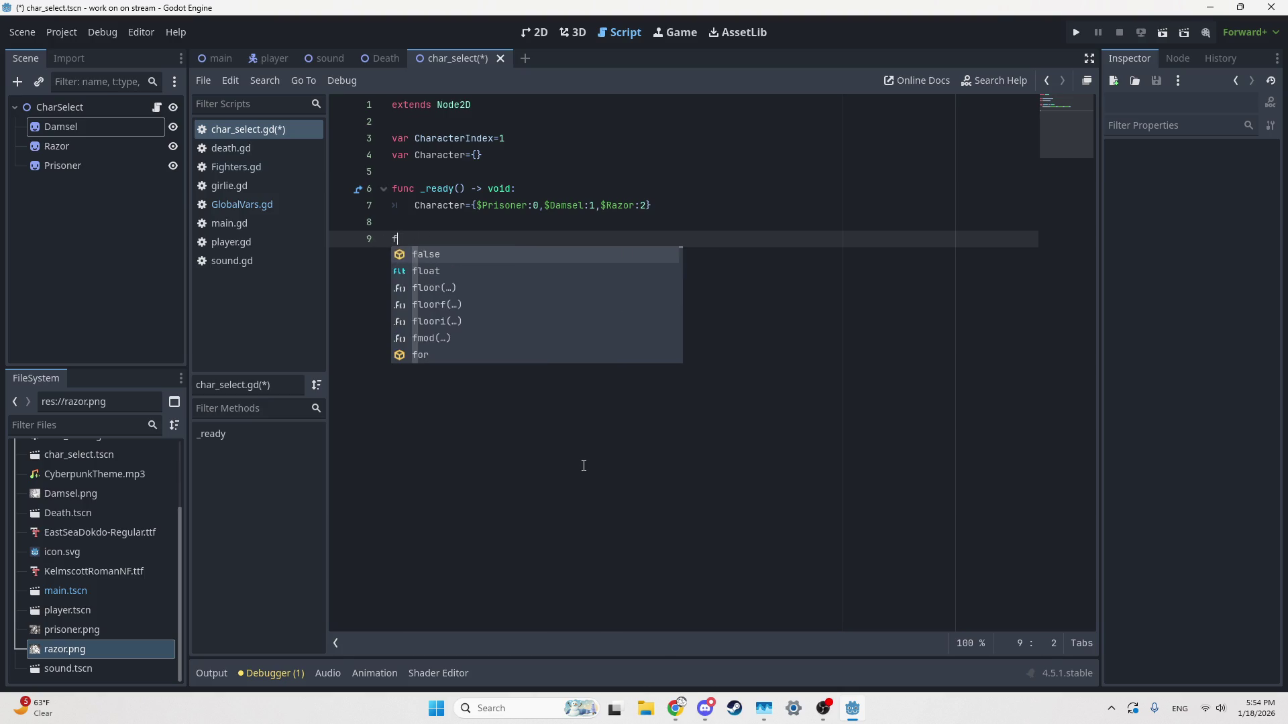
pyautogui.press('BackSpace')
pyautogui.press('BackSpace')
pyautogui.press('BackSpace')
pyautogui.write('func ')
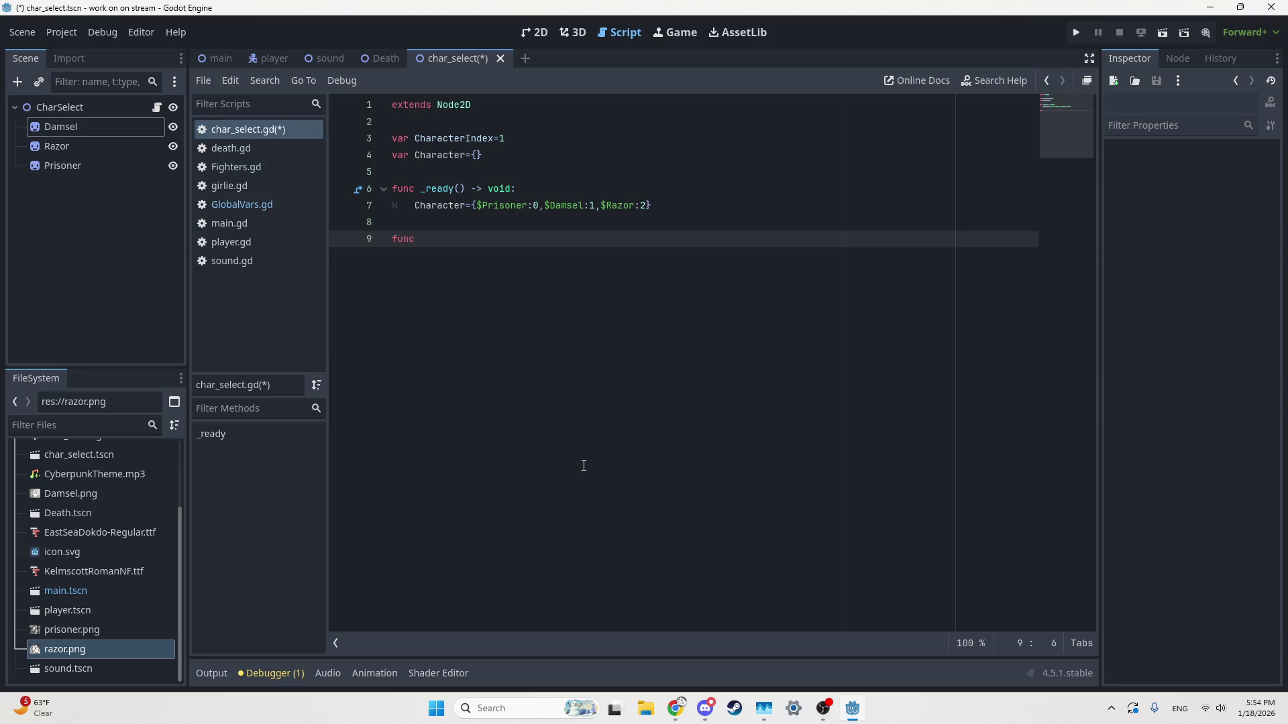
pyautogui.write('moveX')
pyautogui.write('():')
pyautogui.press('Return')
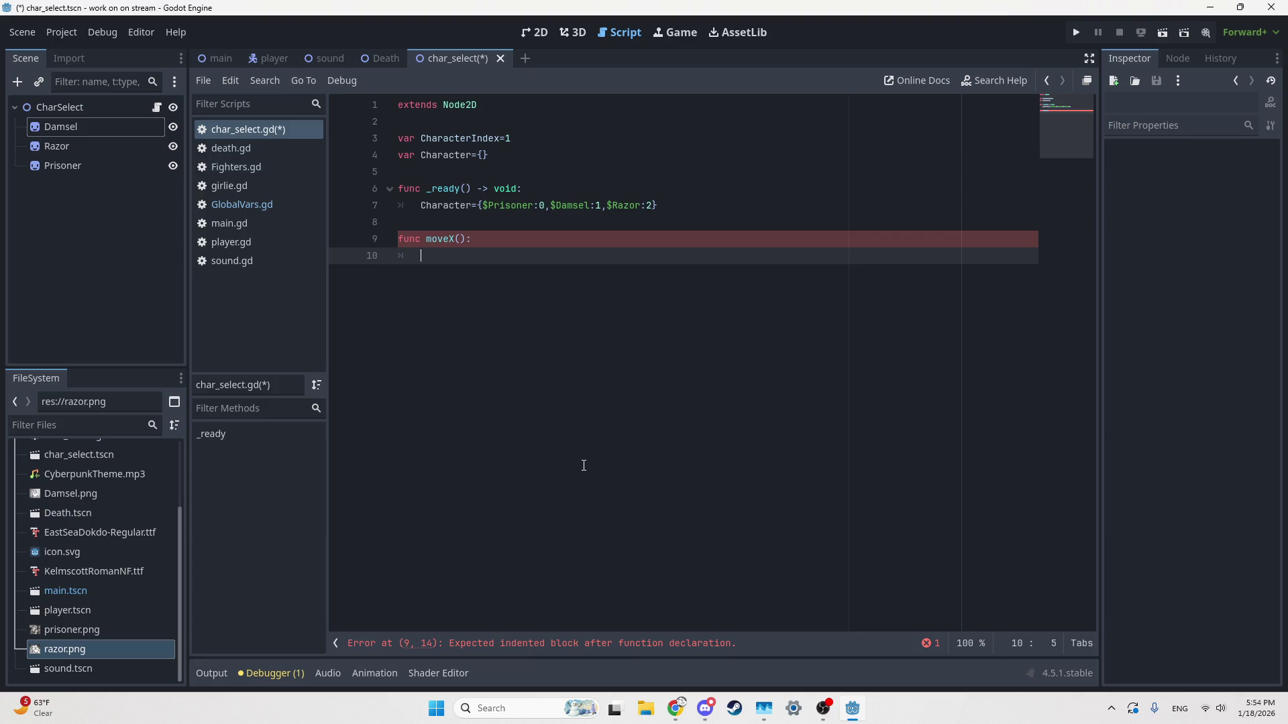
pyautogui.write('p')
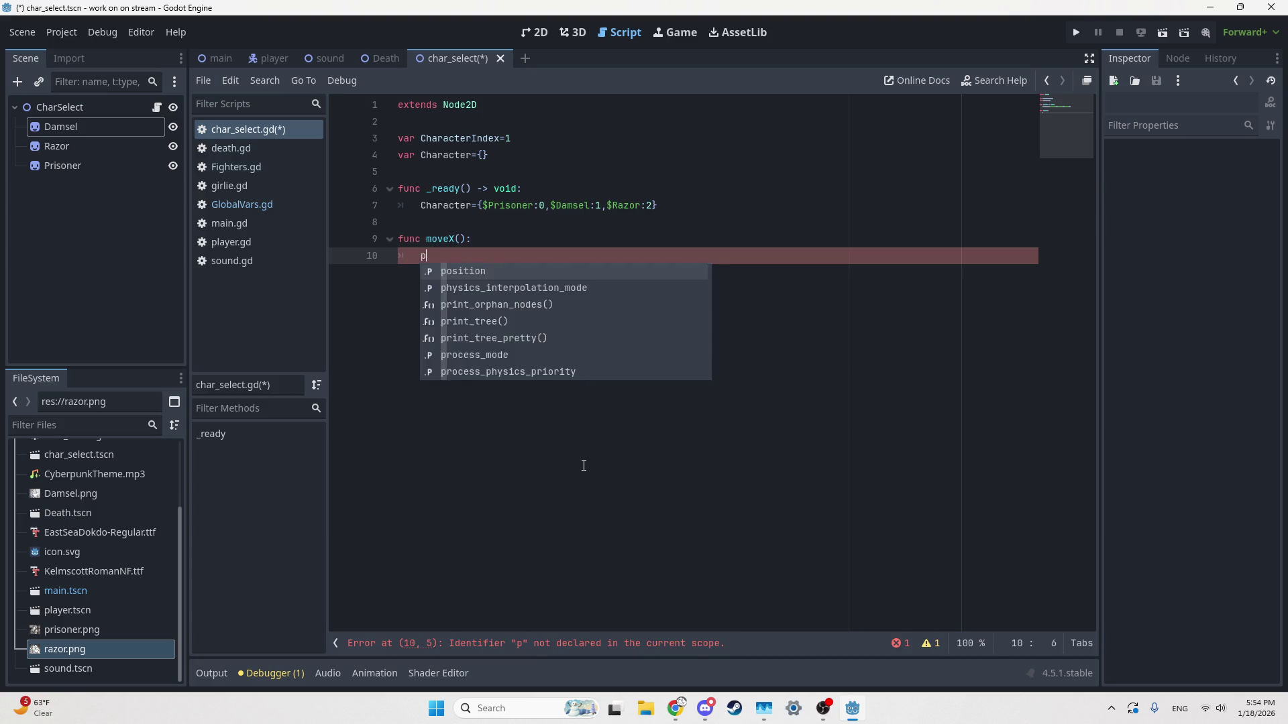
pyautogui.press('Return')
# Step: Give moveX a single ind parameter, as moveX(ind)
pyautogui.press('Up')
pyautogui.press('End')
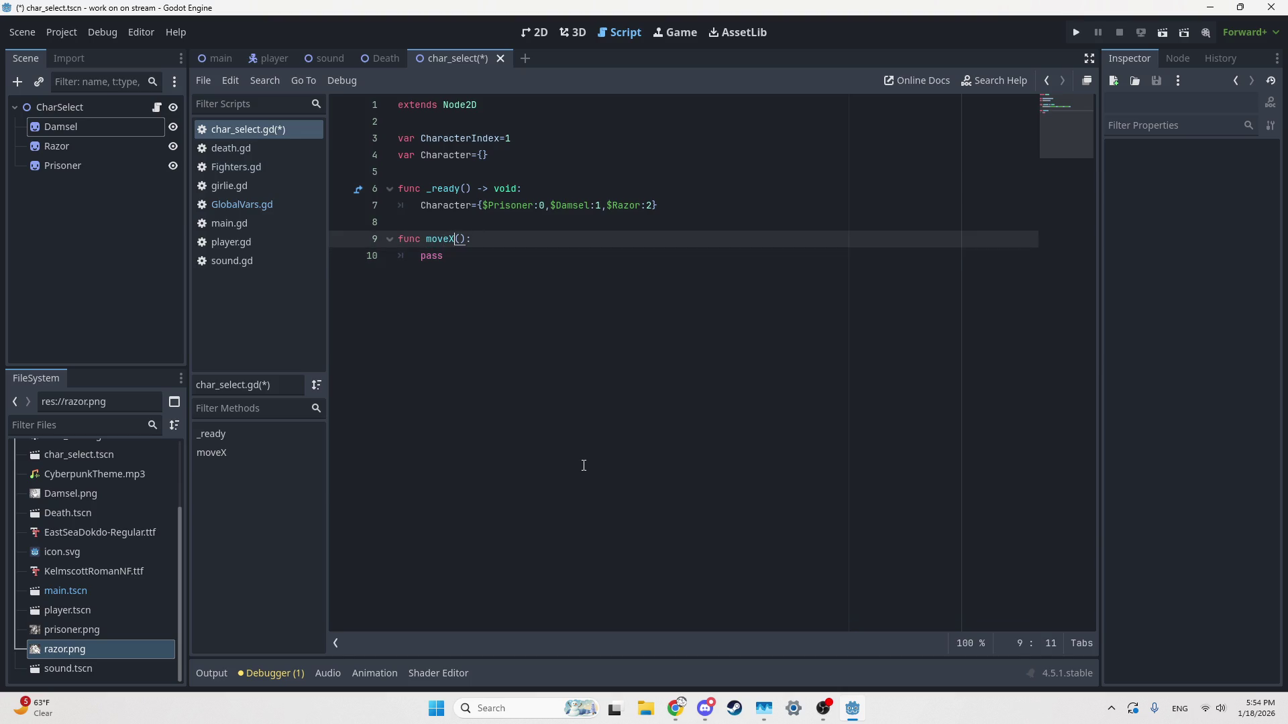
pyautogui.press('Left')
pyautogui.press('Left')
pyautogui.write('target,')
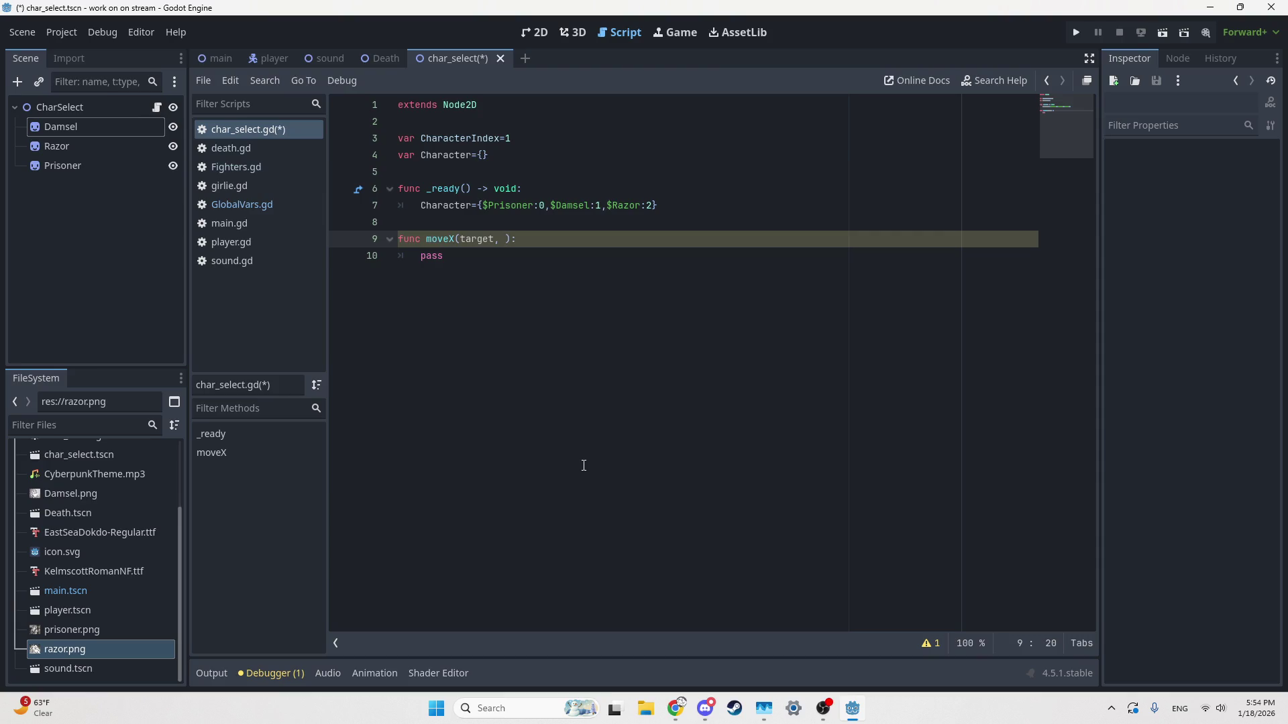
pyautogui.press('BackSpace')
pyautogui.press('BackSpace')
pyautogui.press('BackSpace')
pyautogui.write('ind')
# Step: Close the Dictionary docs tab in Chrome, scroll up the Tween page, and return to Godot
pyautogui.hotkey('alt', 'Tab')
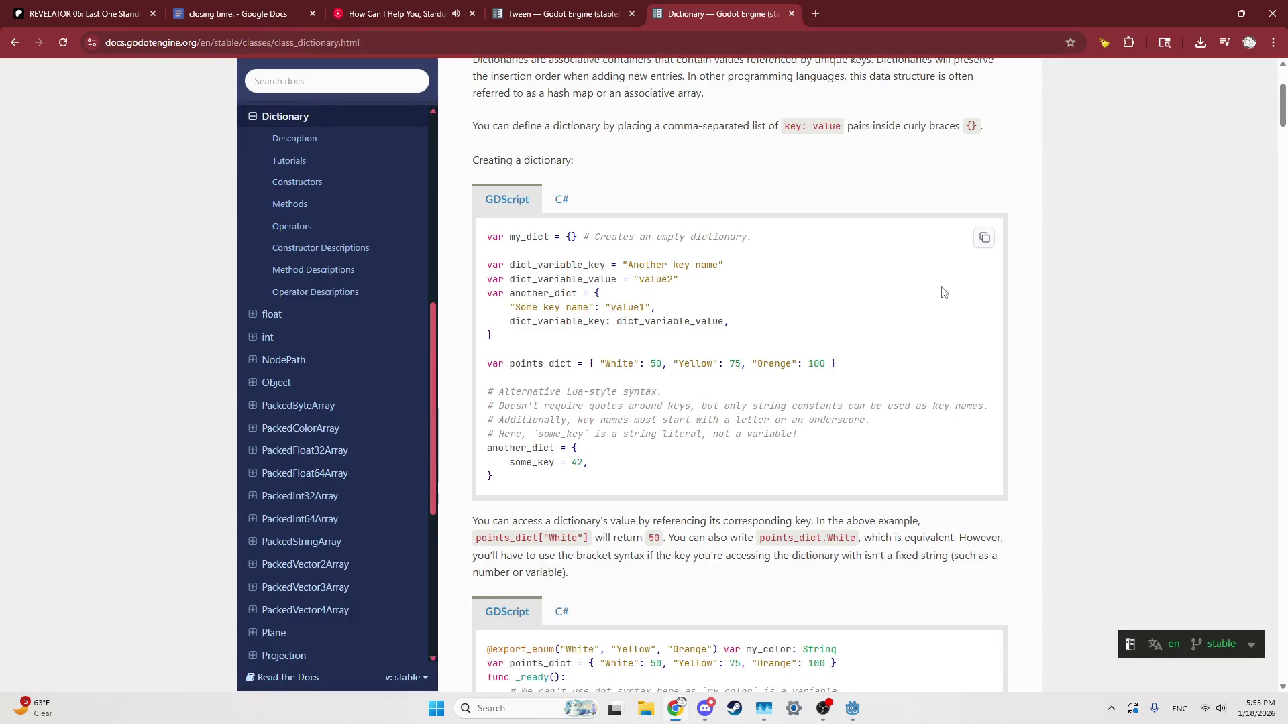
pyautogui.hotkey('ctrl', 'w')
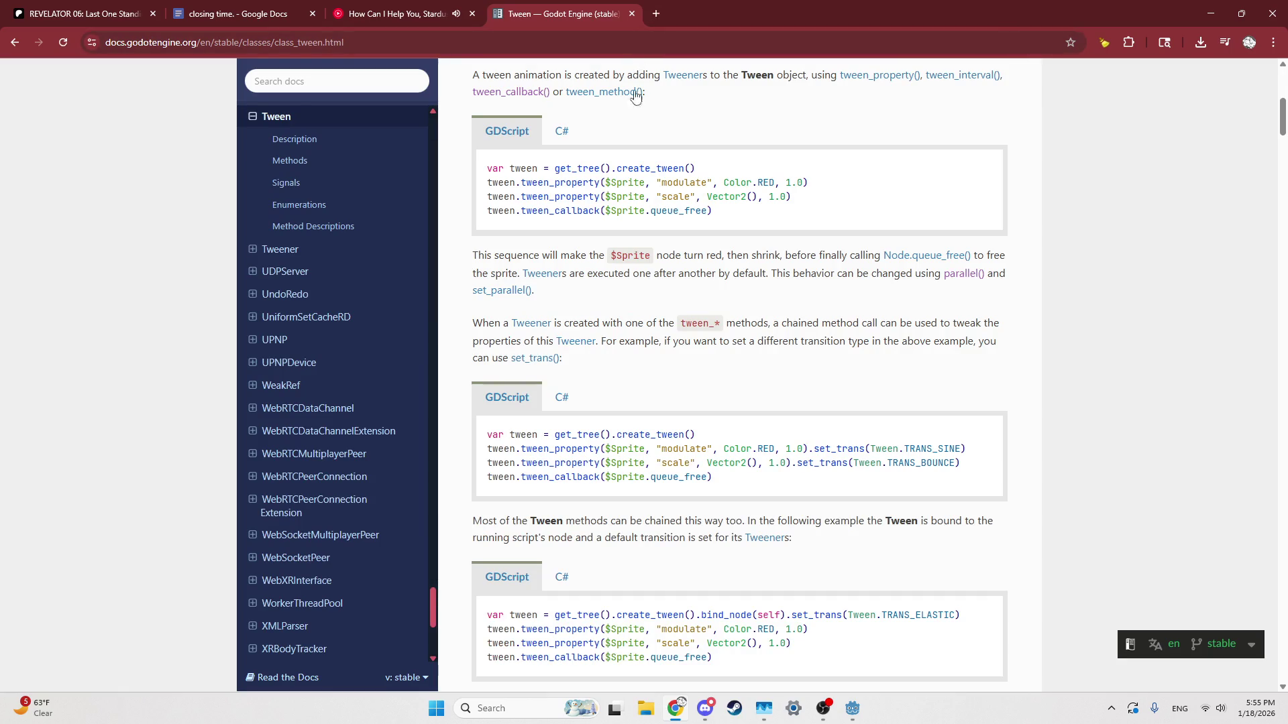
pyautogui.scroll(3, 647, 168)
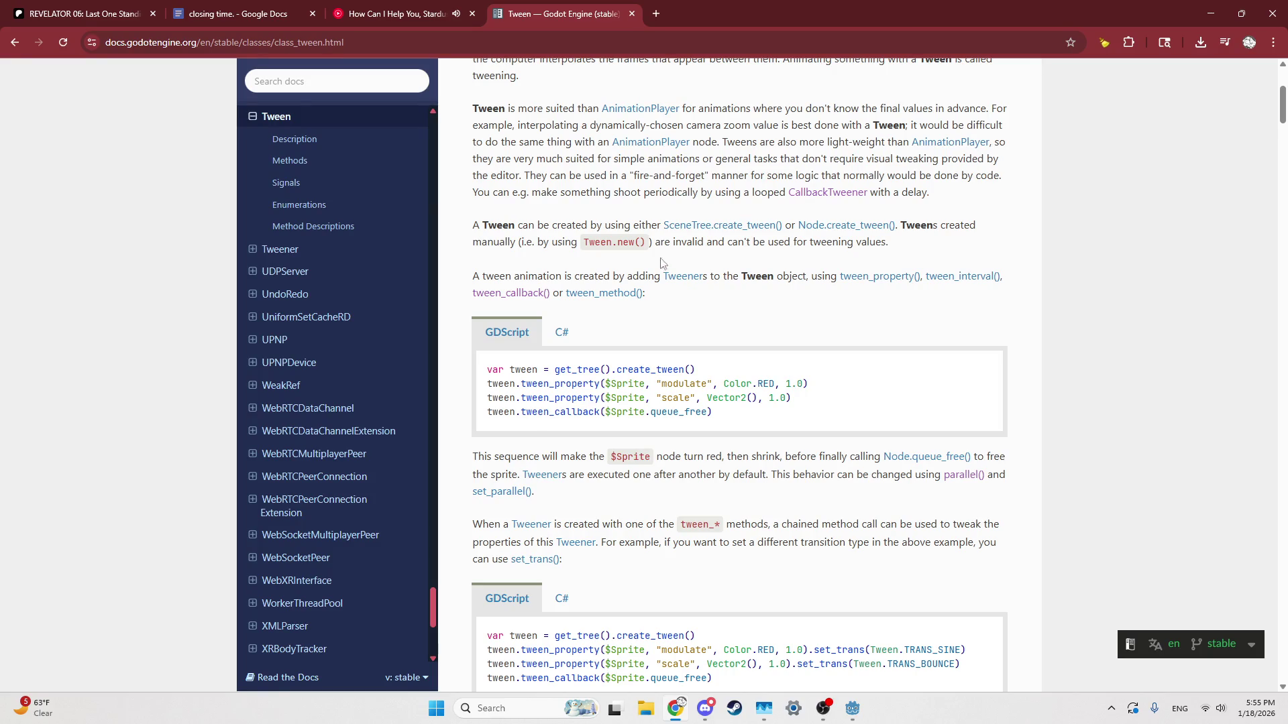
pyautogui.click(853, 712)
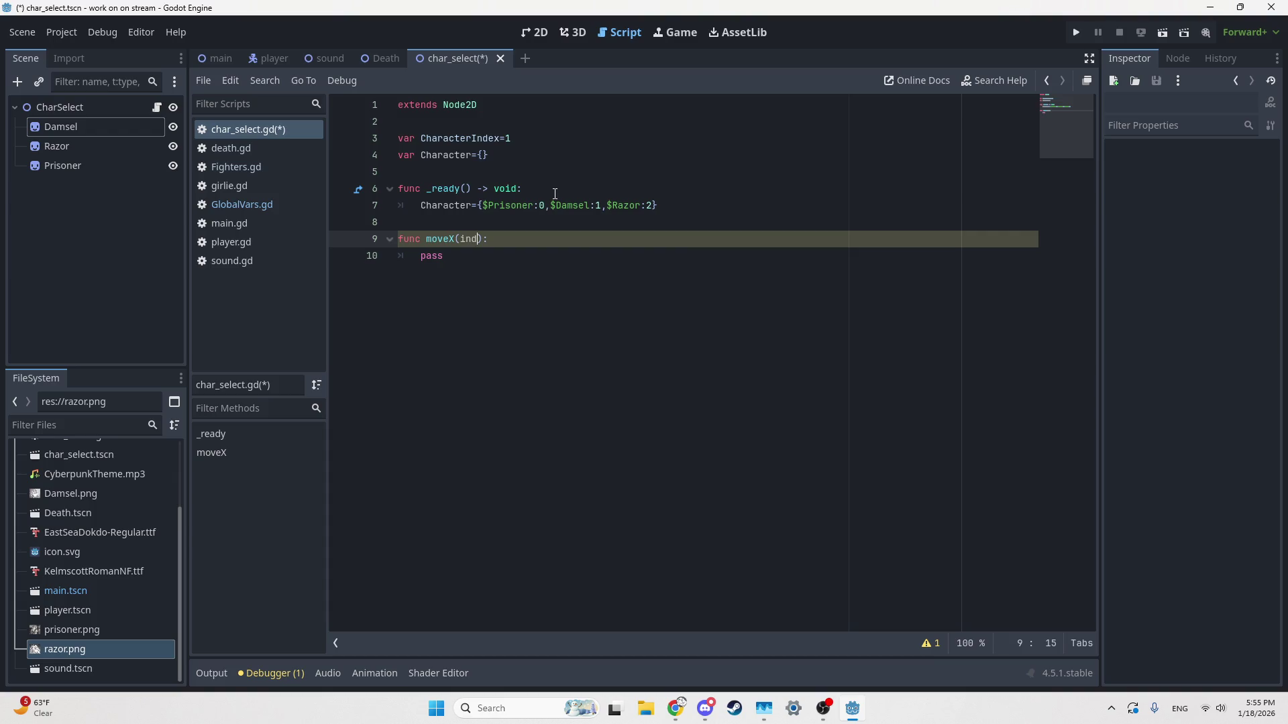
# Step: Rename the Character dictionary to CharacterMatch in its declaration and in _ready
pyautogui.click(584, 195)
pyautogui.click(513, 159)
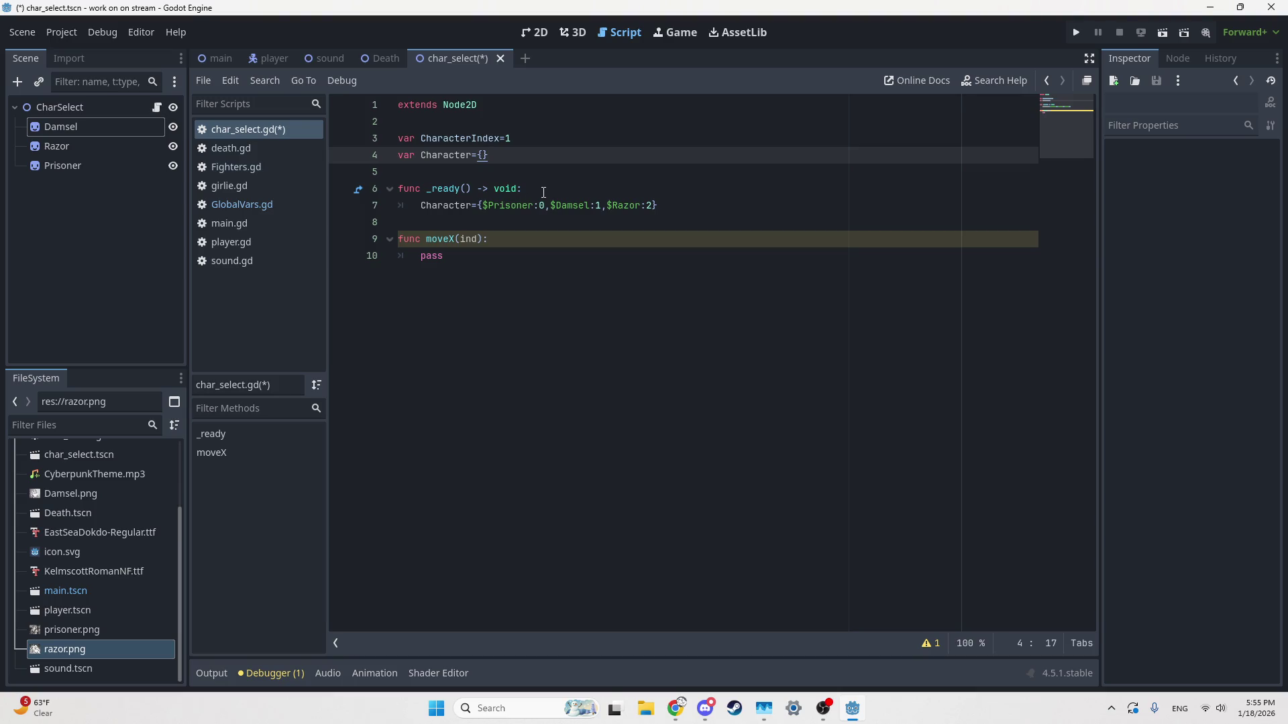
pyautogui.press('Left')
pyautogui.press('Left')
pyautogui.write('Match')
pyautogui.press('Down')
pyautogui.press('Down')
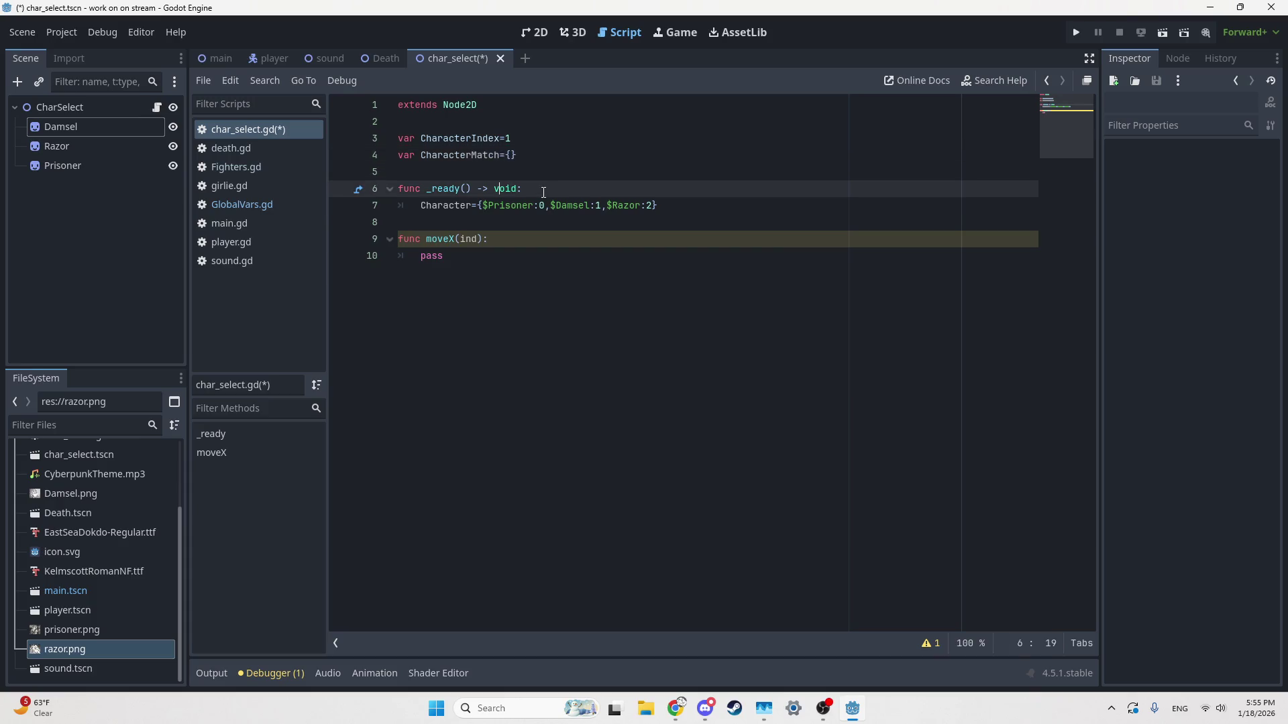
pyautogui.press('Down')
pyautogui.press('Left')
pyautogui.press('Left')
pyautogui.press('Left')
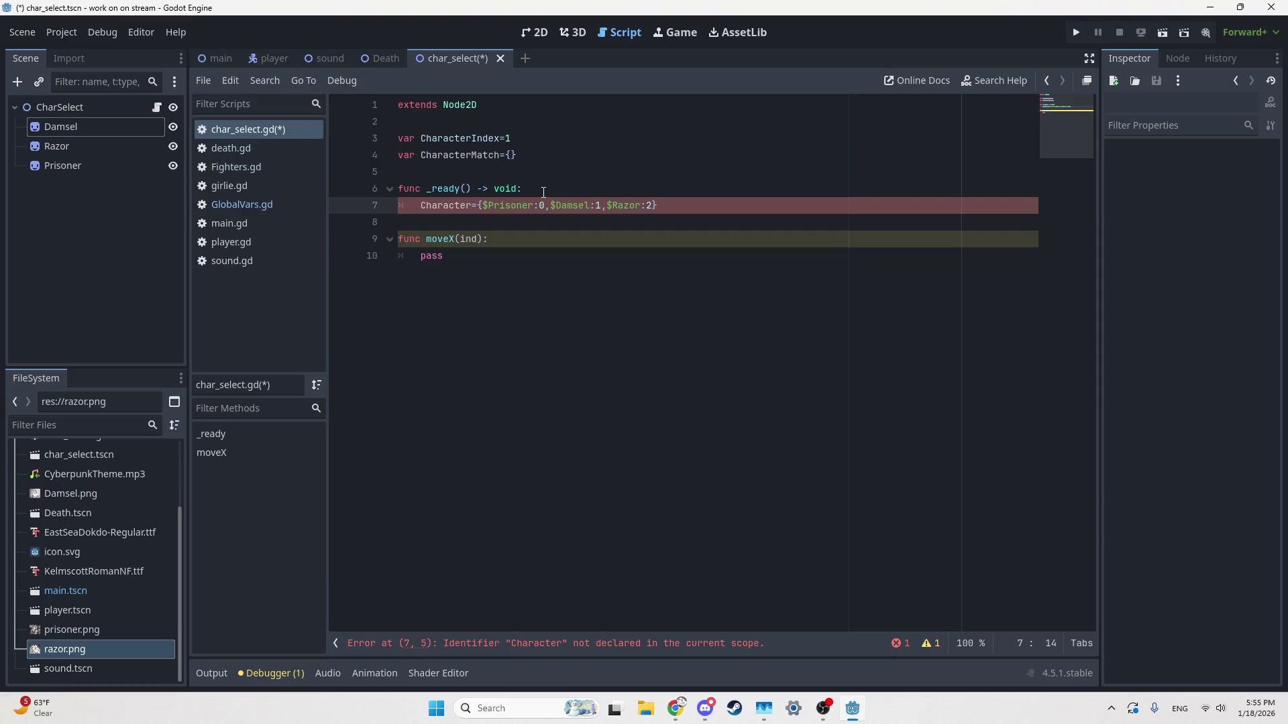
pyautogui.write('Match')
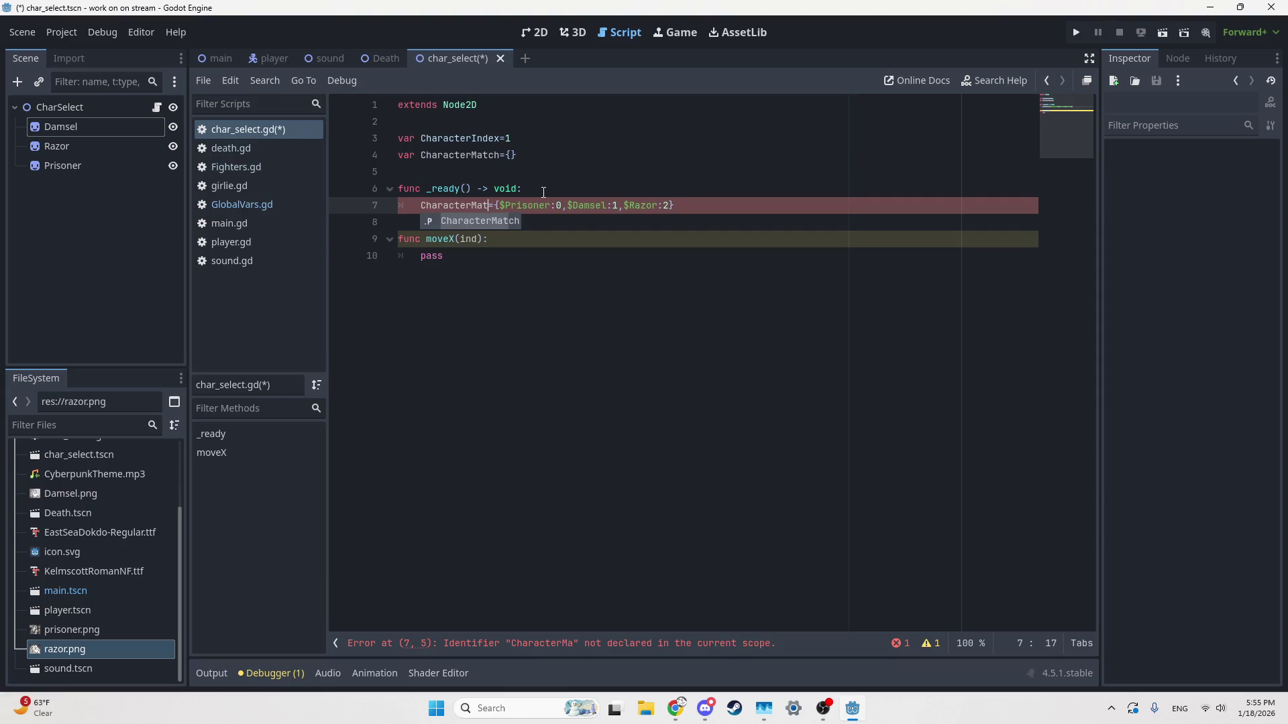
# Step: Declare a new var Character on the line above
pyautogui.press('Up')
pyautogui.press('Up')
pyautogui.press('Return')
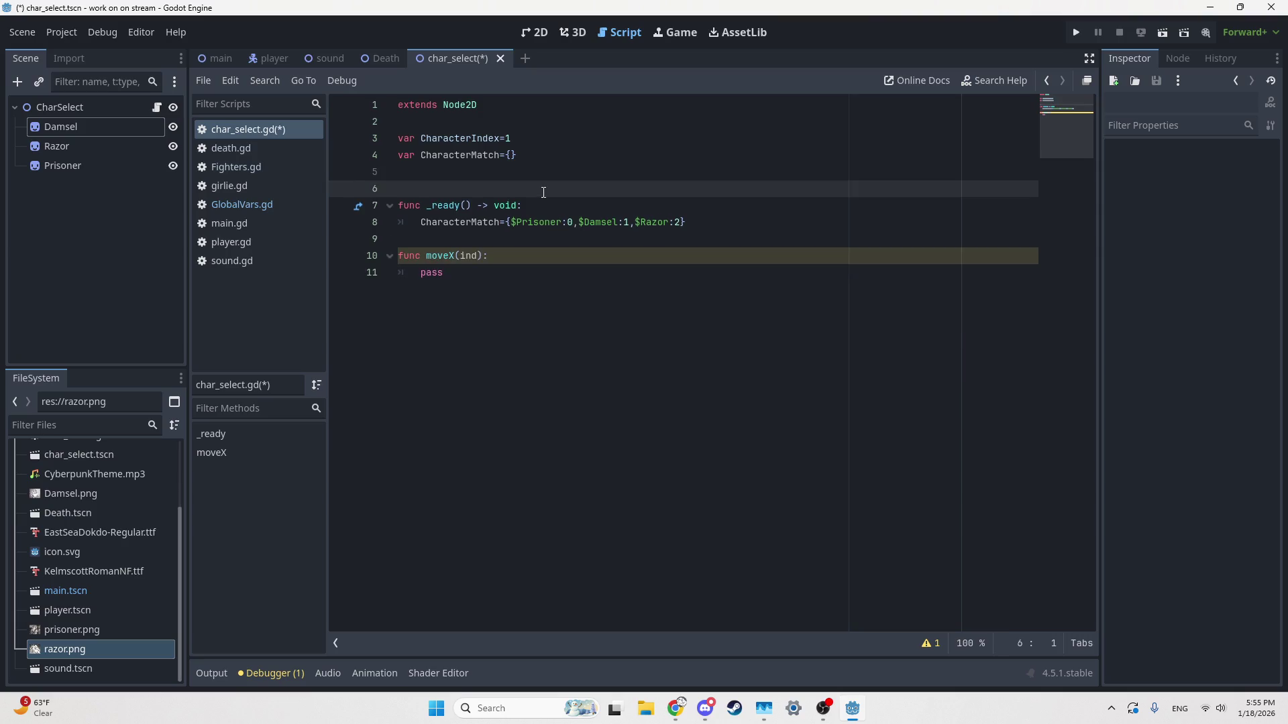
pyautogui.press('Up')
pyautogui.write('var')
pyautogui.press('Escape')
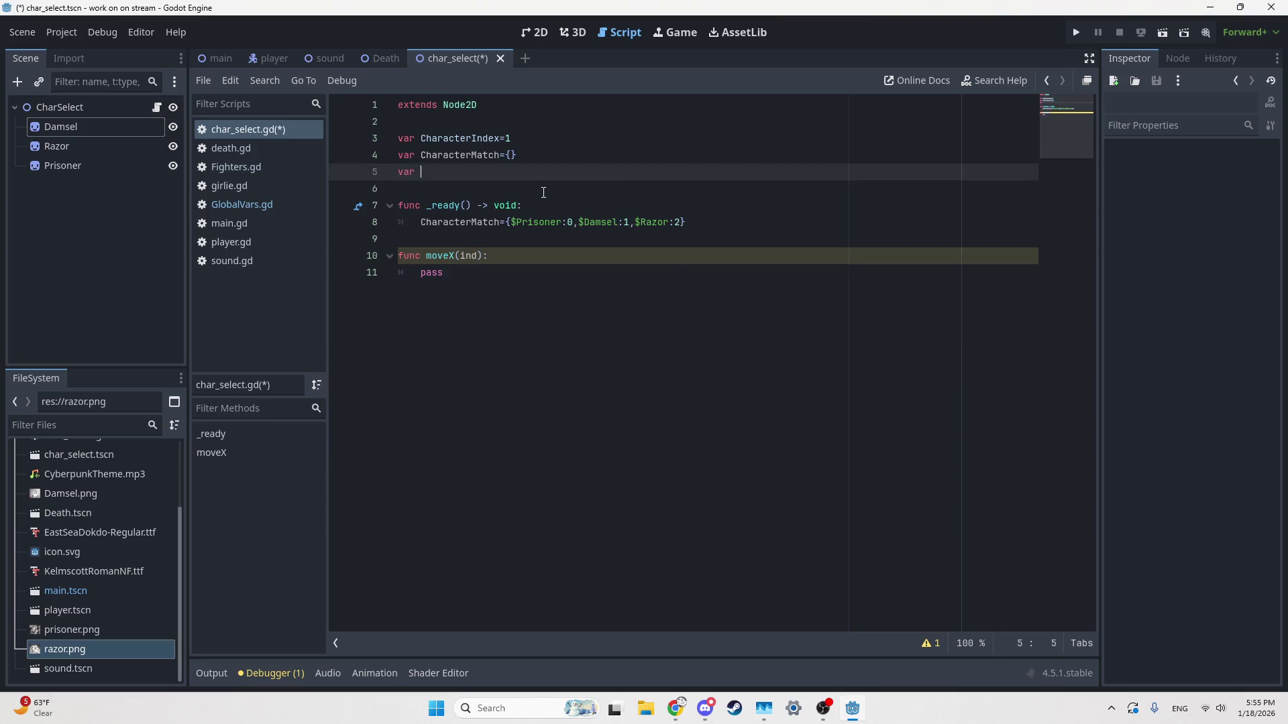
pyautogui.write('Character')
pyautogui.write('s')
pyautogui.press('BackSpace')
pyautogui.write('ss')
pyautogui.press('BackSpace')
pyautogui.press('BackSpace')
# Step: In _ready, set Character=[$Prisoner,$Damsel,$Razor]
pyautogui.press('Down')
pyautogui.press('Down')
pyautogui.press('Down')
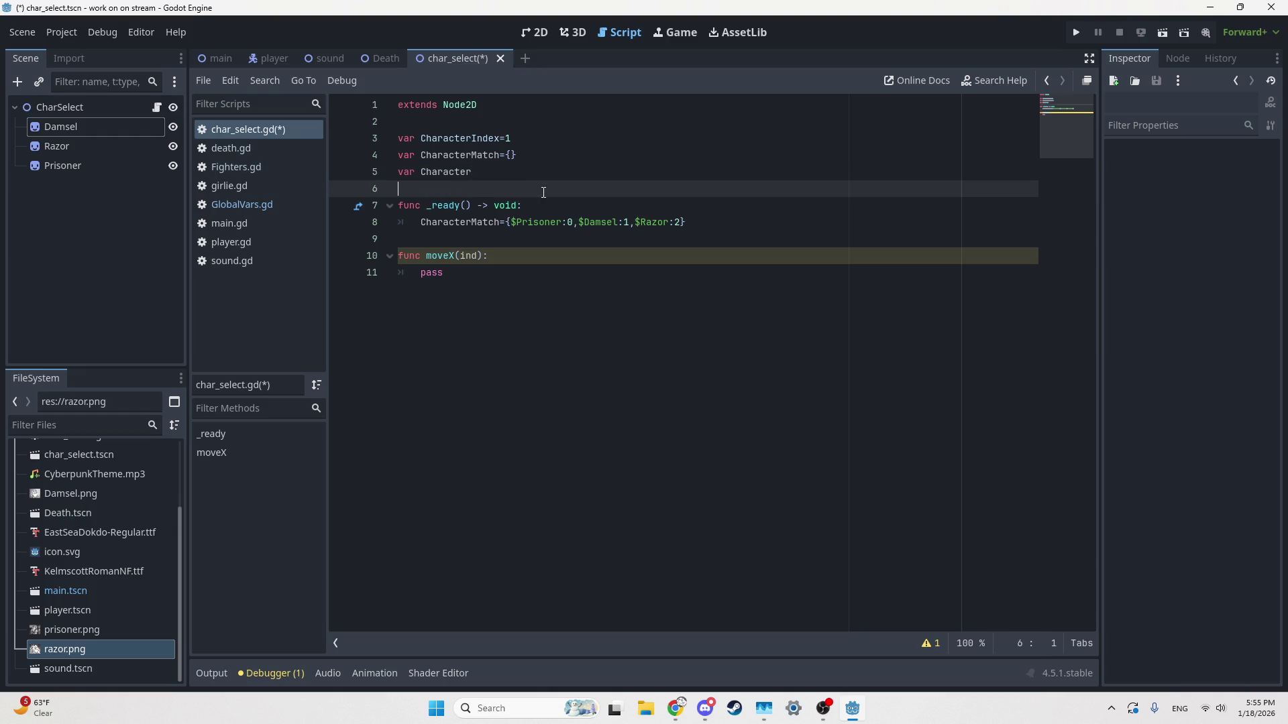
pyautogui.press('Return')
pyautogui.press('Up')
pyautogui.press('Tab')
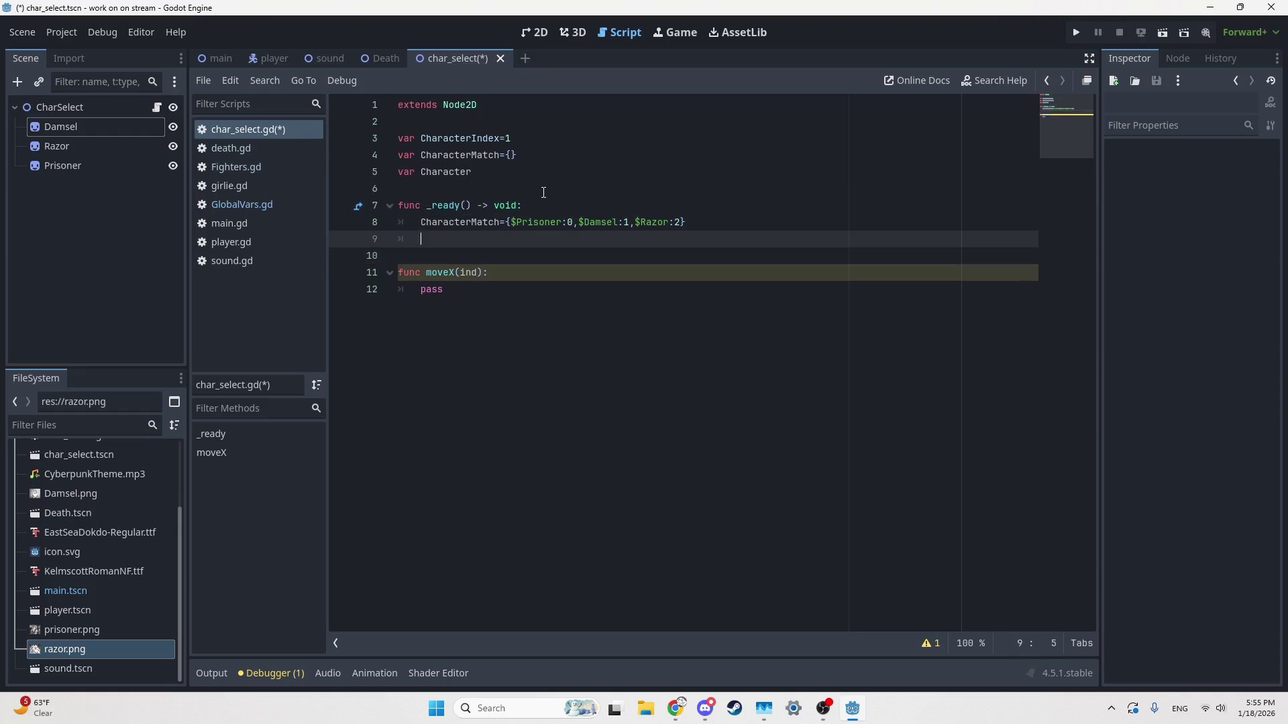
pyautogui.write('Char')
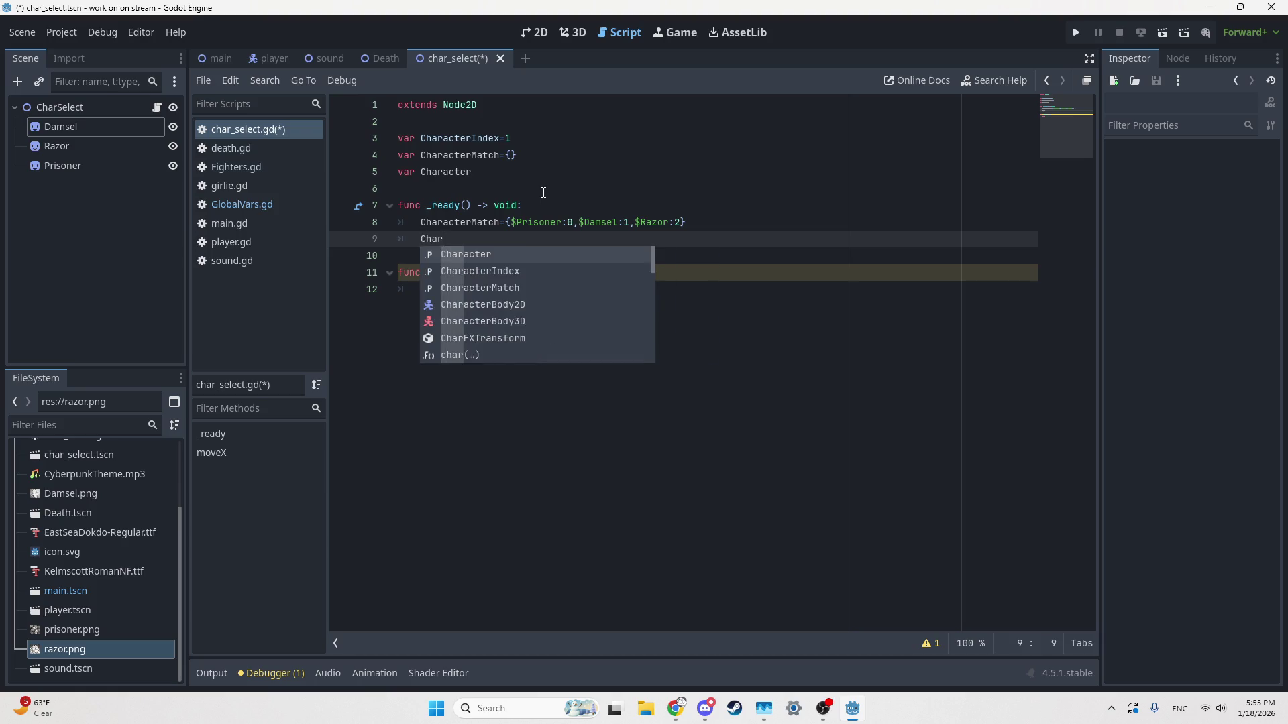
pyautogui.write('acter=[')
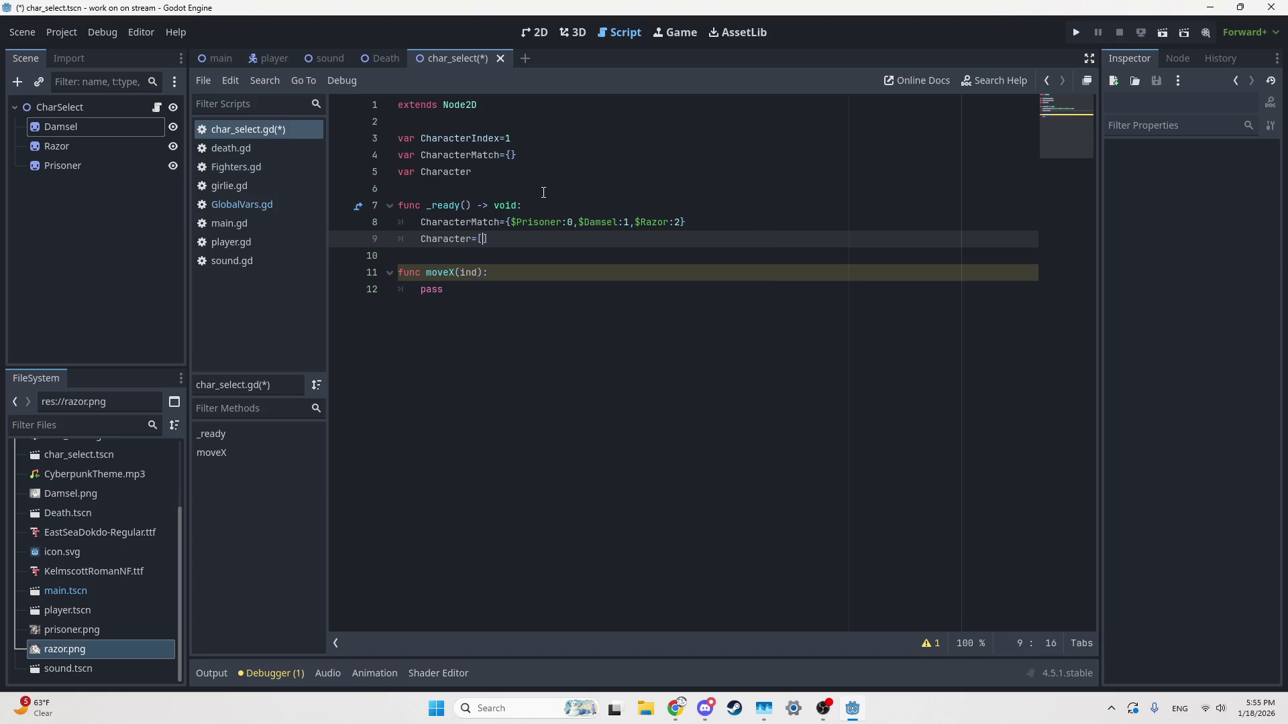
pyautogui.write('$')
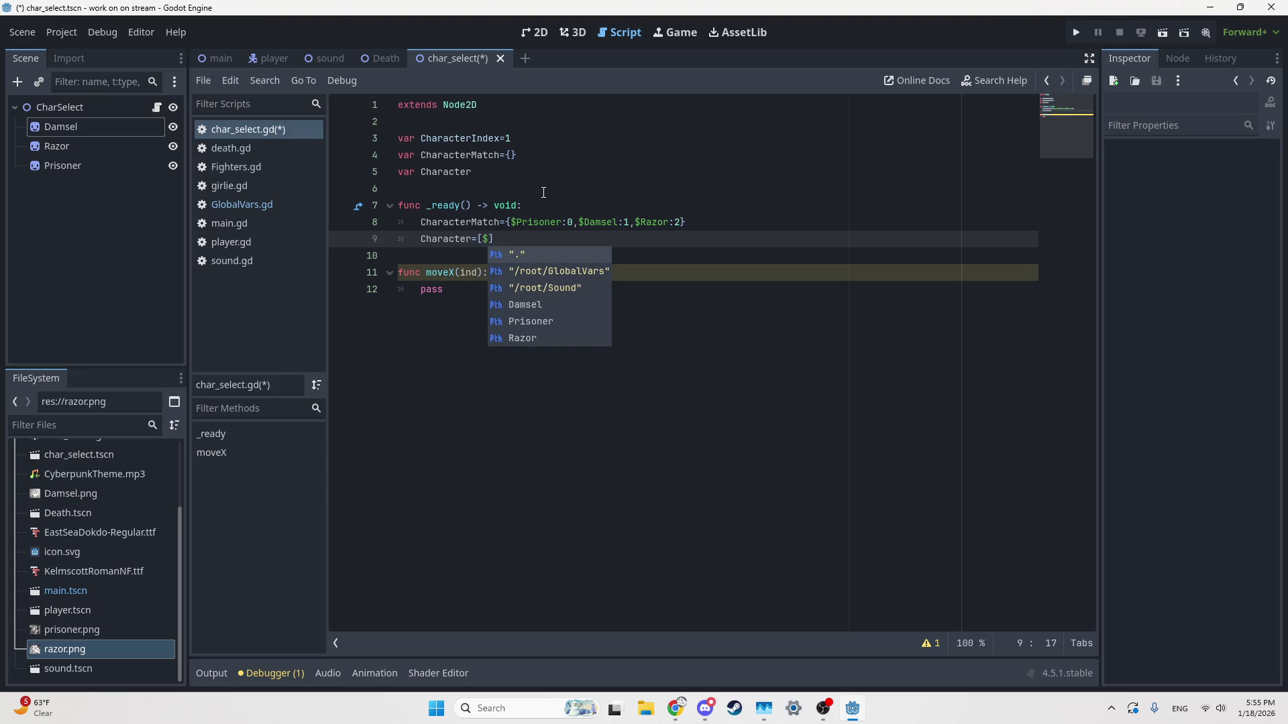
pyautogui.write('Pr')
pyautogui.press('Return')
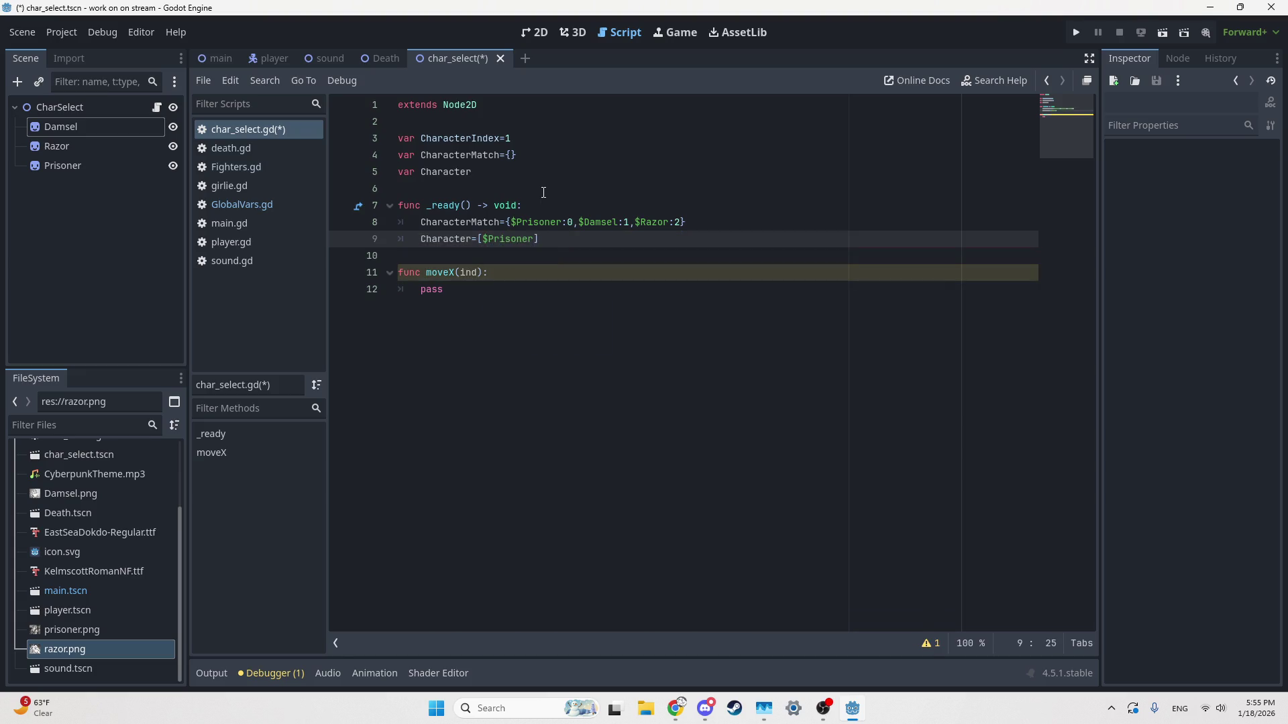
pyautogui.write(',')
pyautogui.write('$Da')
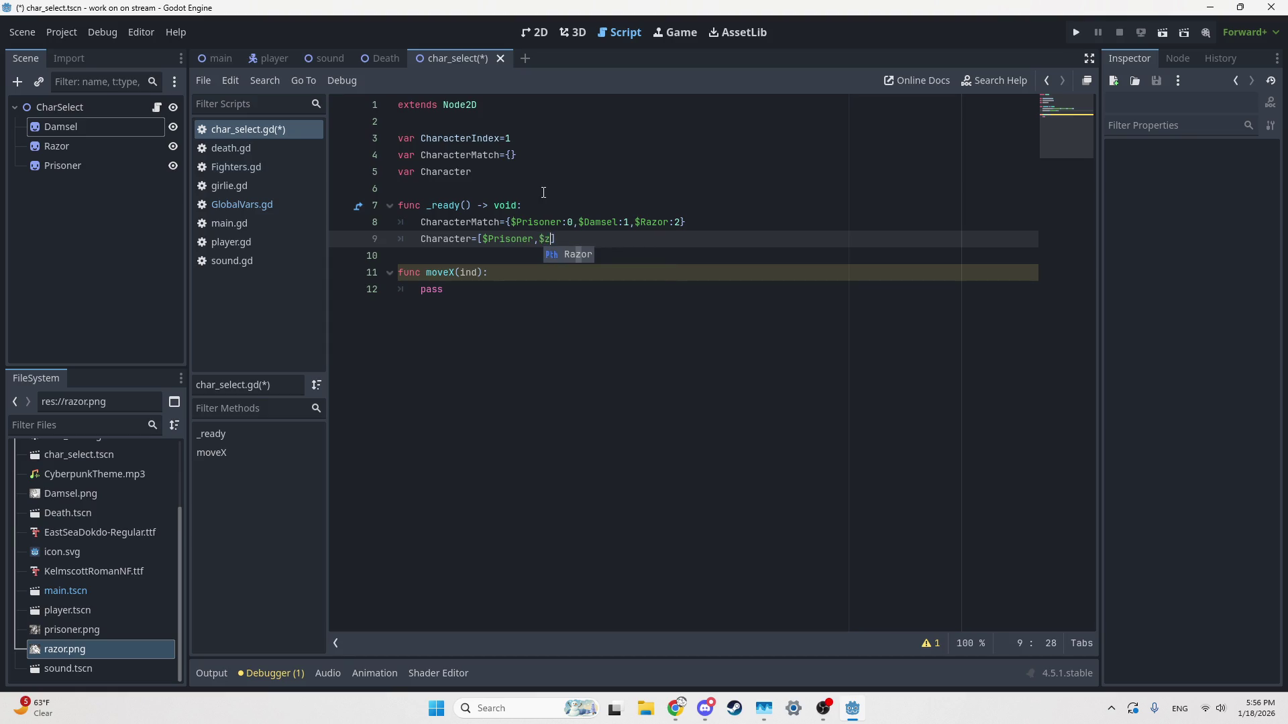
pyautogui.press('Return')
pyautogui.write(',')
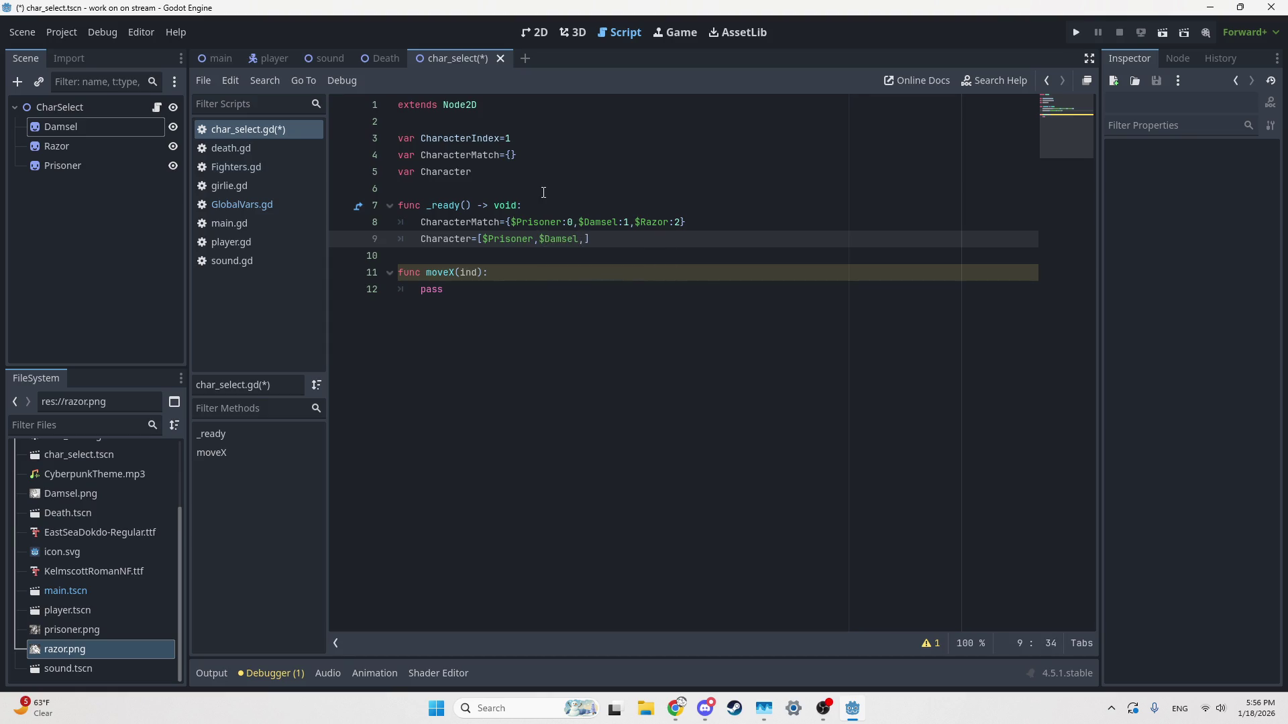
pyautogui.write('$Razor')
# Step: Replace pass in moveX with the start of a loop, for C in char
pyautogui.click(594, 306)
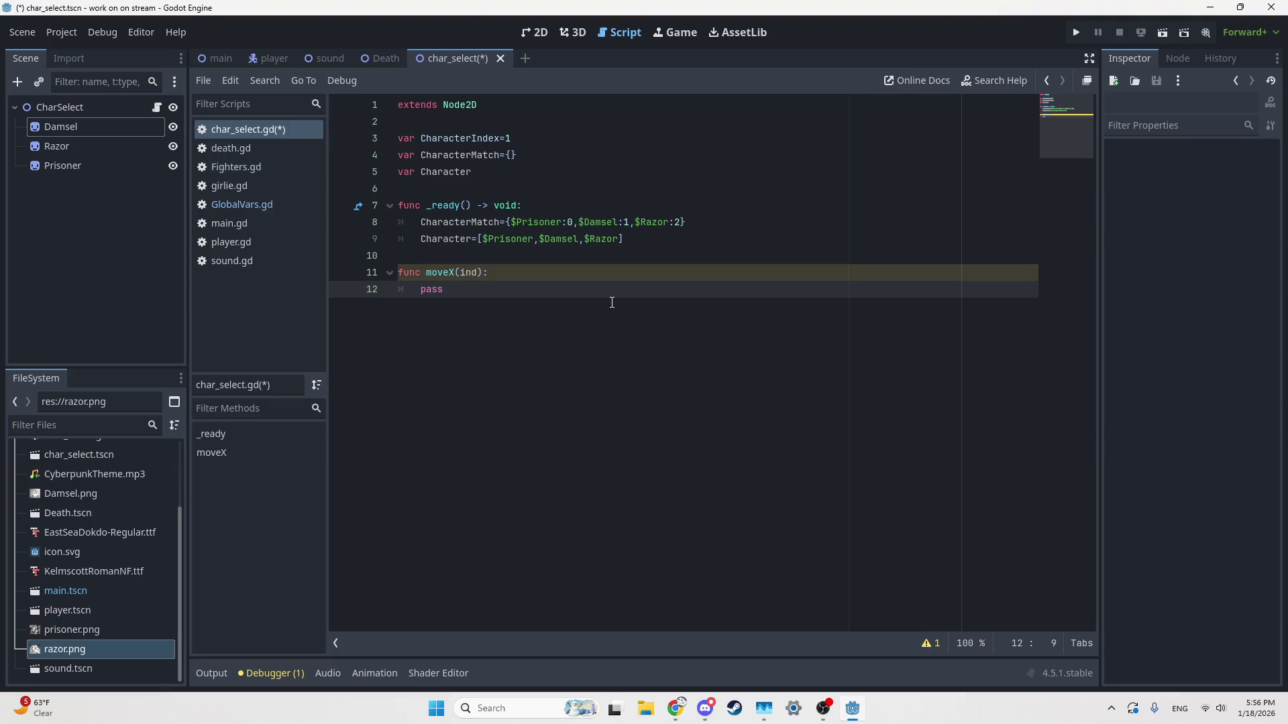
pyautogui.hotkey('ctrl', 'BackSpace')
pyautogui.write('for ')
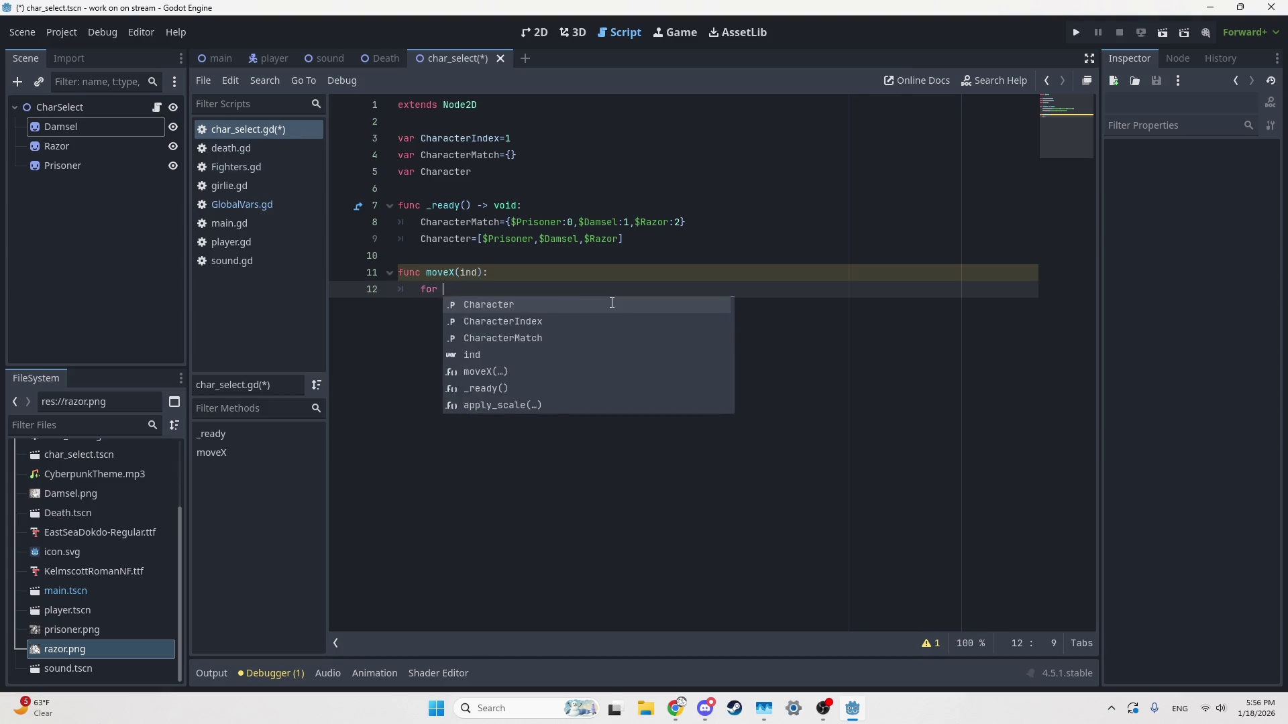
pyautogui.write('C in char')
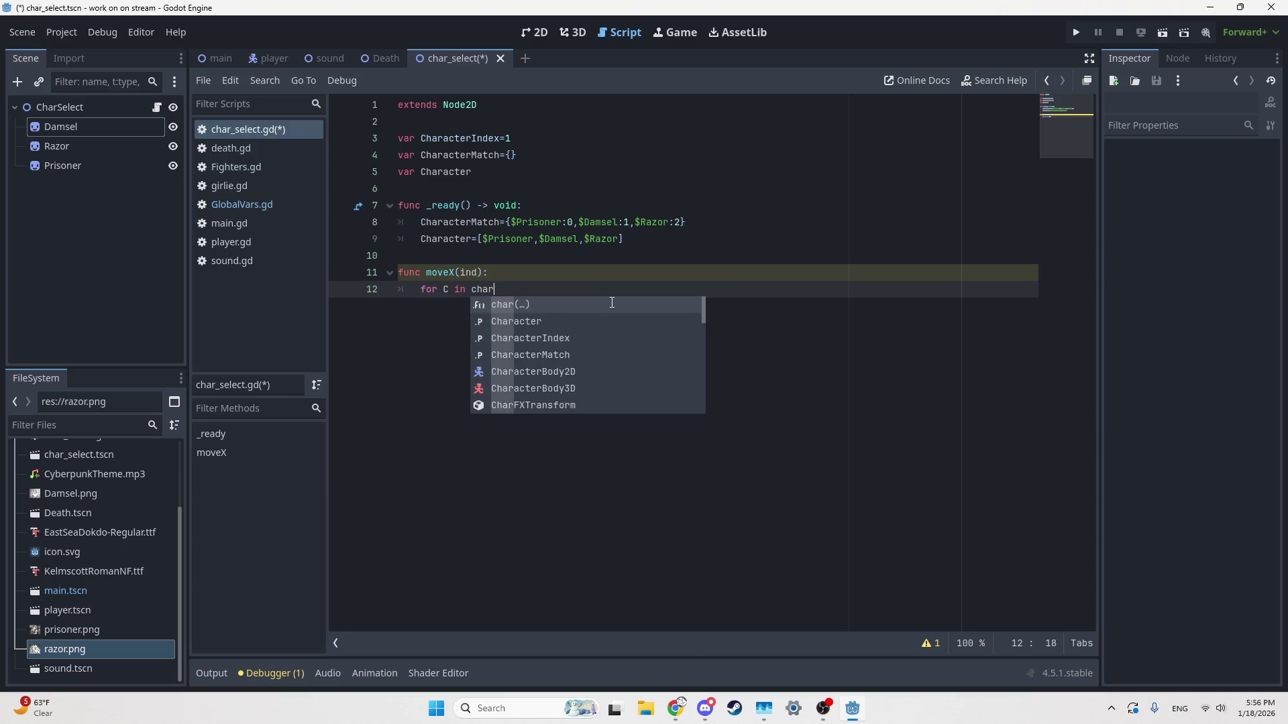
# Step: Complete the loop header as for C in Character: with a placeholder pass body
pyautogui.press('Down')
pyautogui.press('Return')
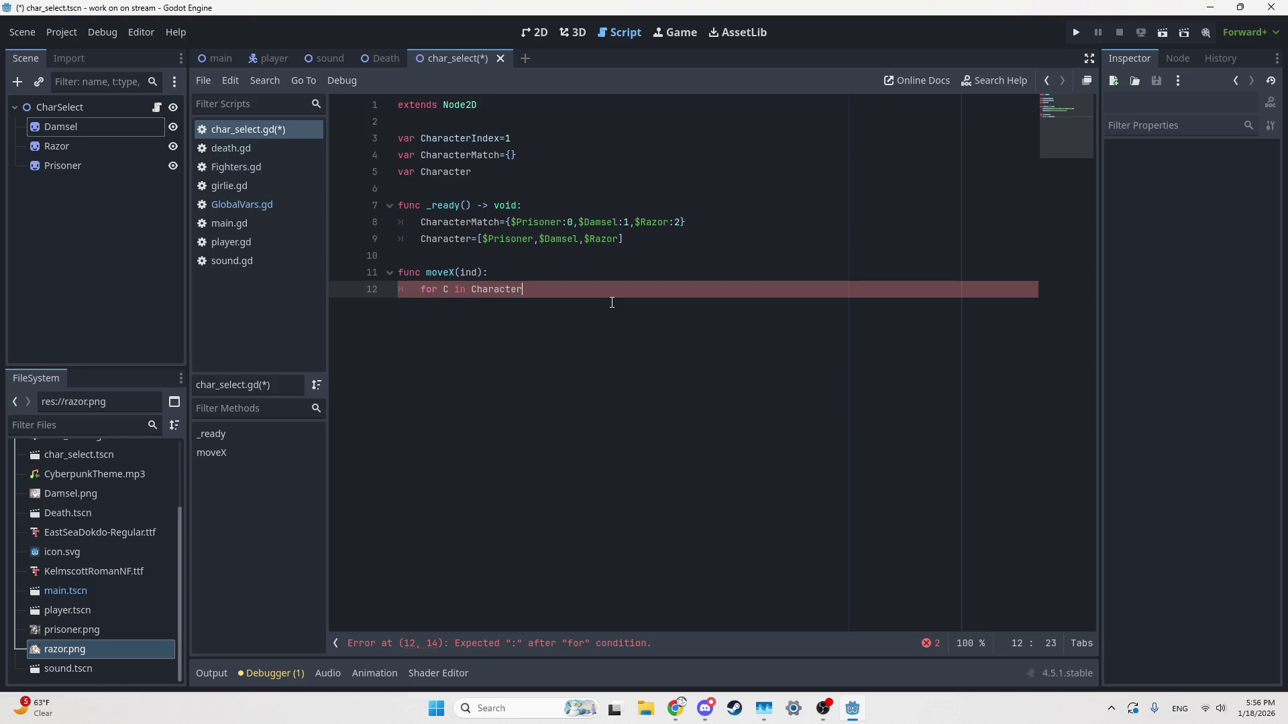
pyautogui.write(':')
pyautogui.press('Return')
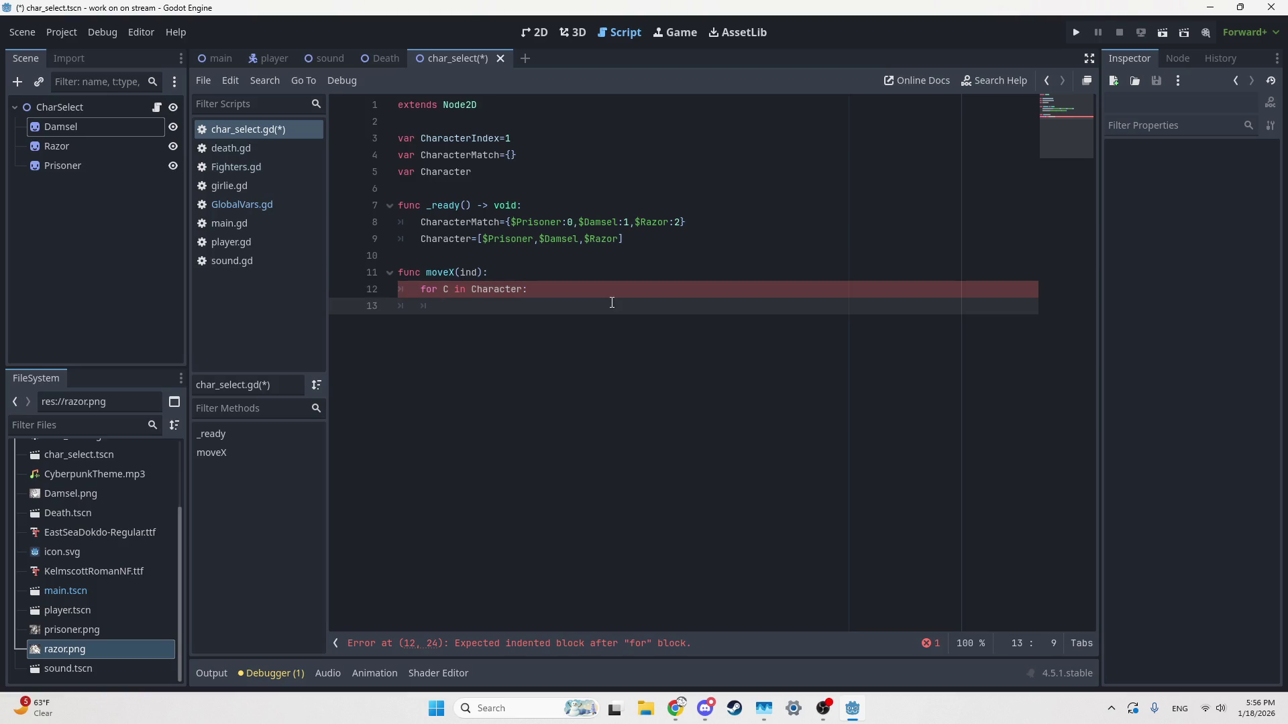
pyautogui.write('pass')
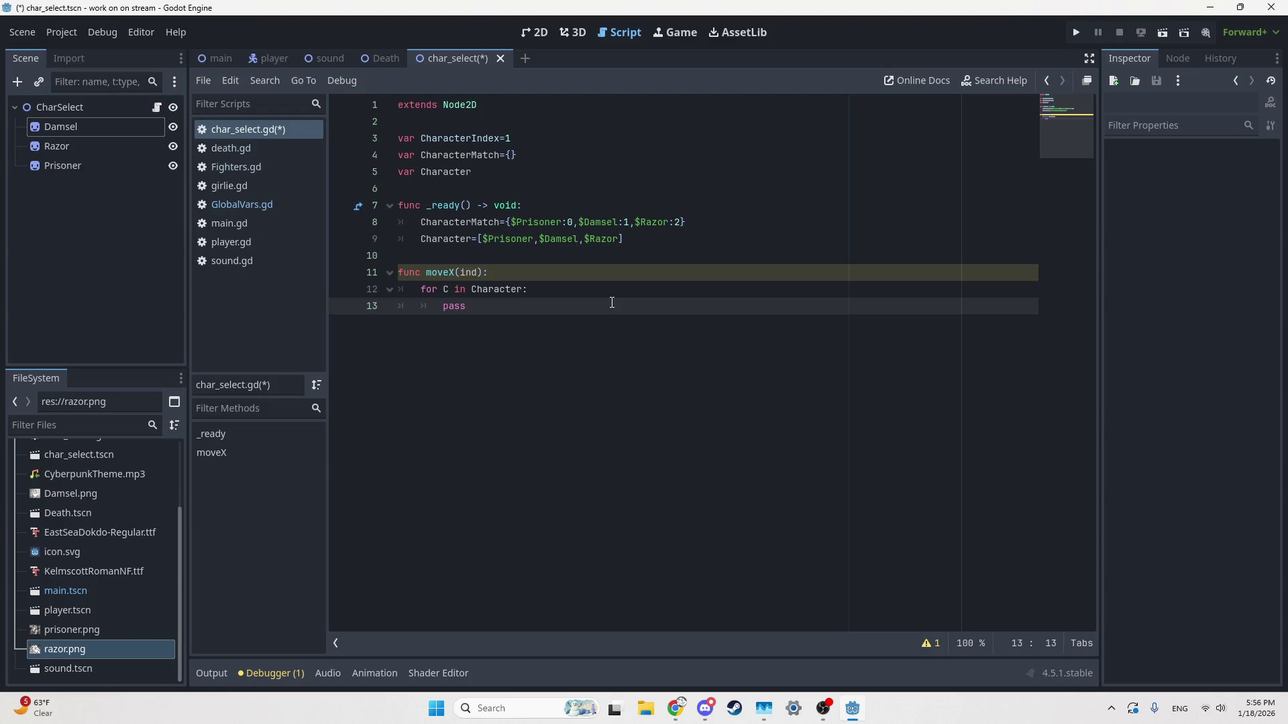
pyautogui.hotkey('ctrl', 'shift', 'Left')
# Step: Declare var motion=get_tree().create_tween() inside the loop
pyautogui.write('t')
pyautogui.press('Escape')
pyautogui.write('ween')
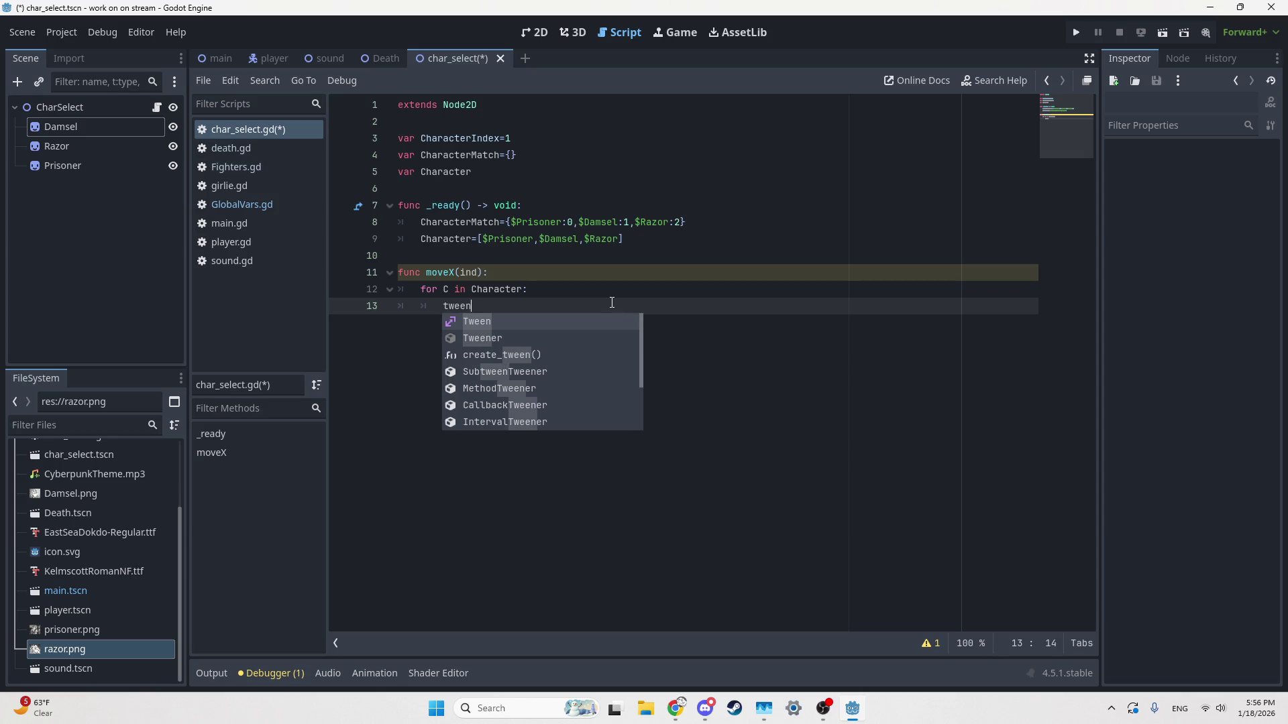
pyautogui.write('=')
pyautogui.press('BackSpace')
pyautogui.press('BackSpace')
pyautogui.press('BackSpace')
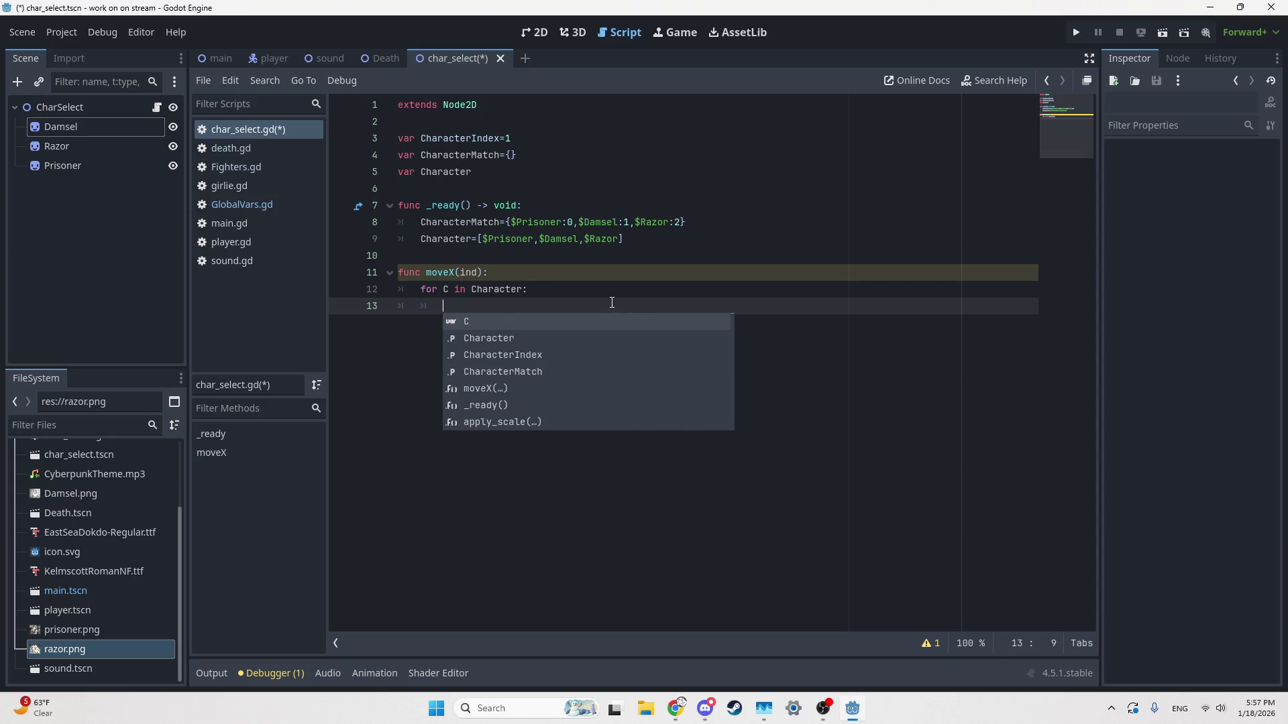
pyautogui.write('motion=get')
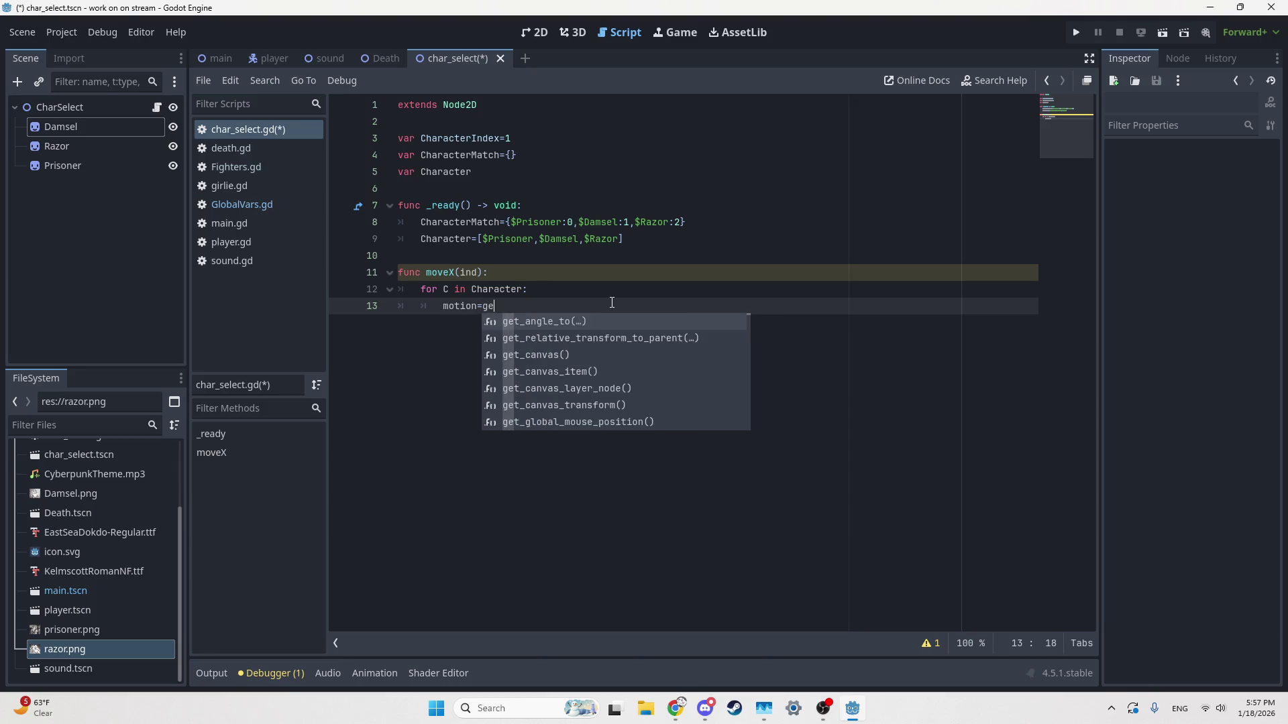
pyautogui.write('_t')
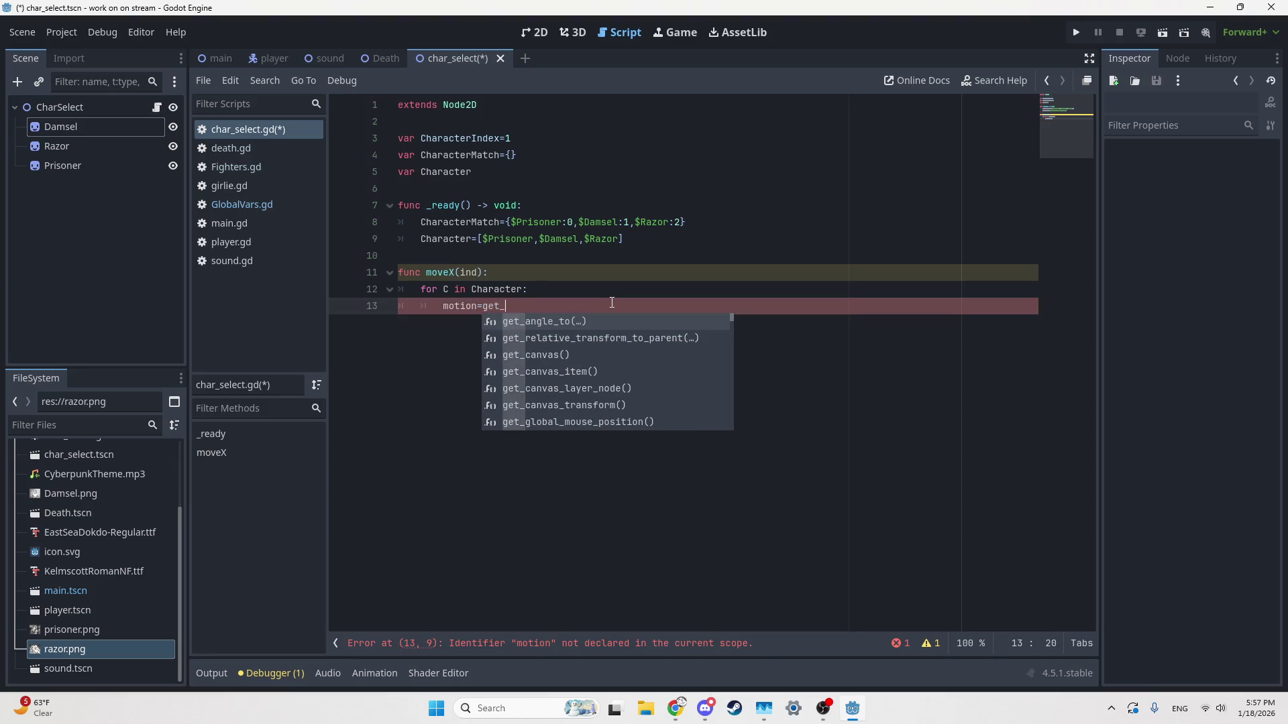
pyautogui.press('Down')
pyautogui.press('Return')
pyautogui.write('.creat')
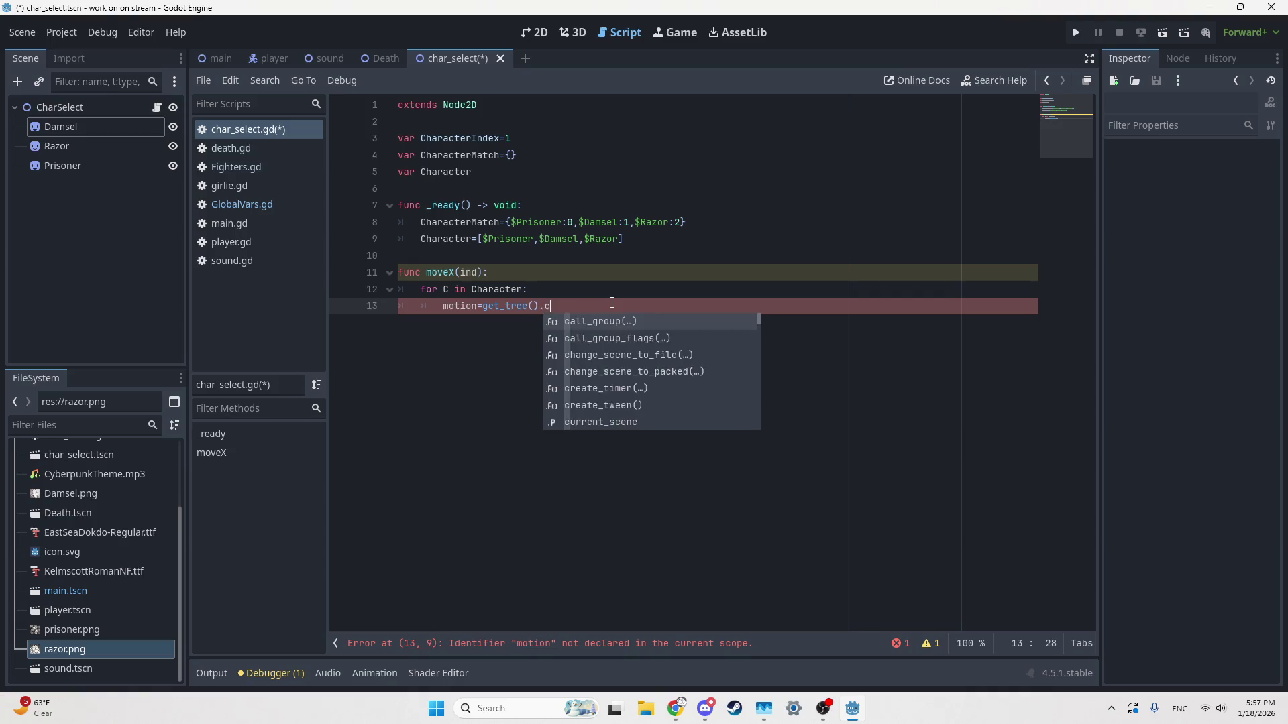
pyautogui.press('Down')
pyautogui.press('Return')
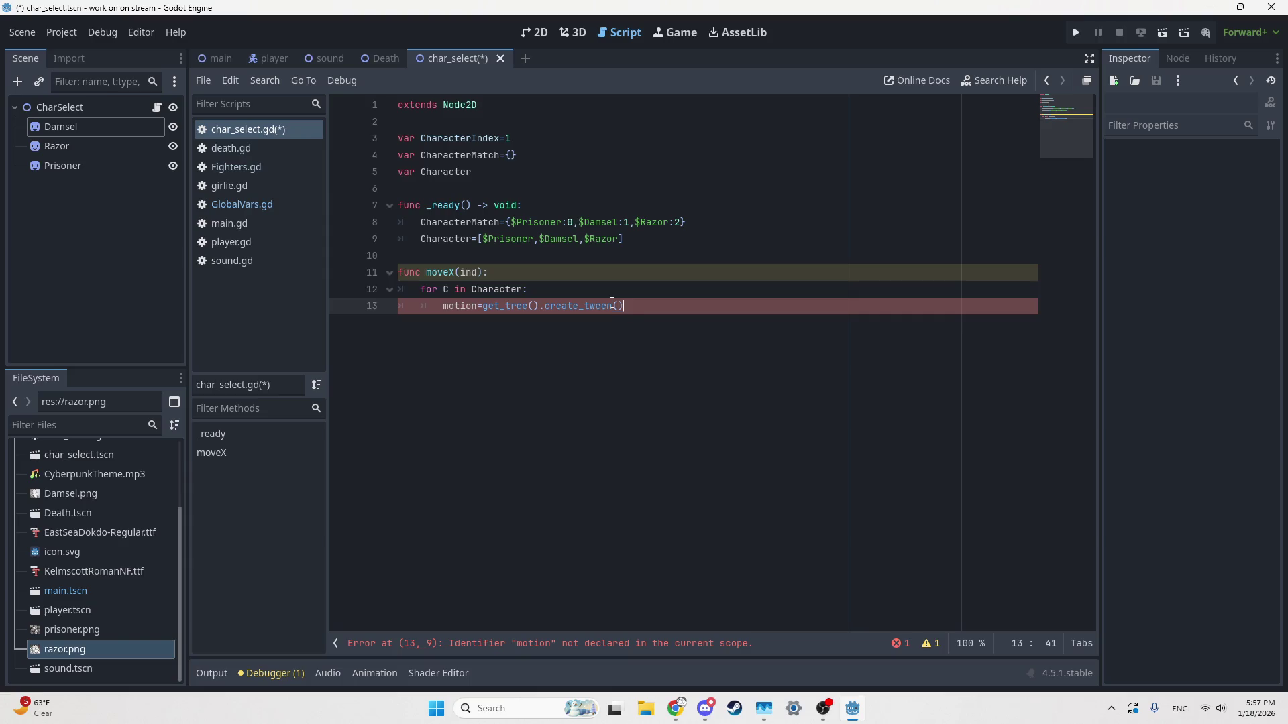
pyautogui.press('Home')
pyautogui.write('var')
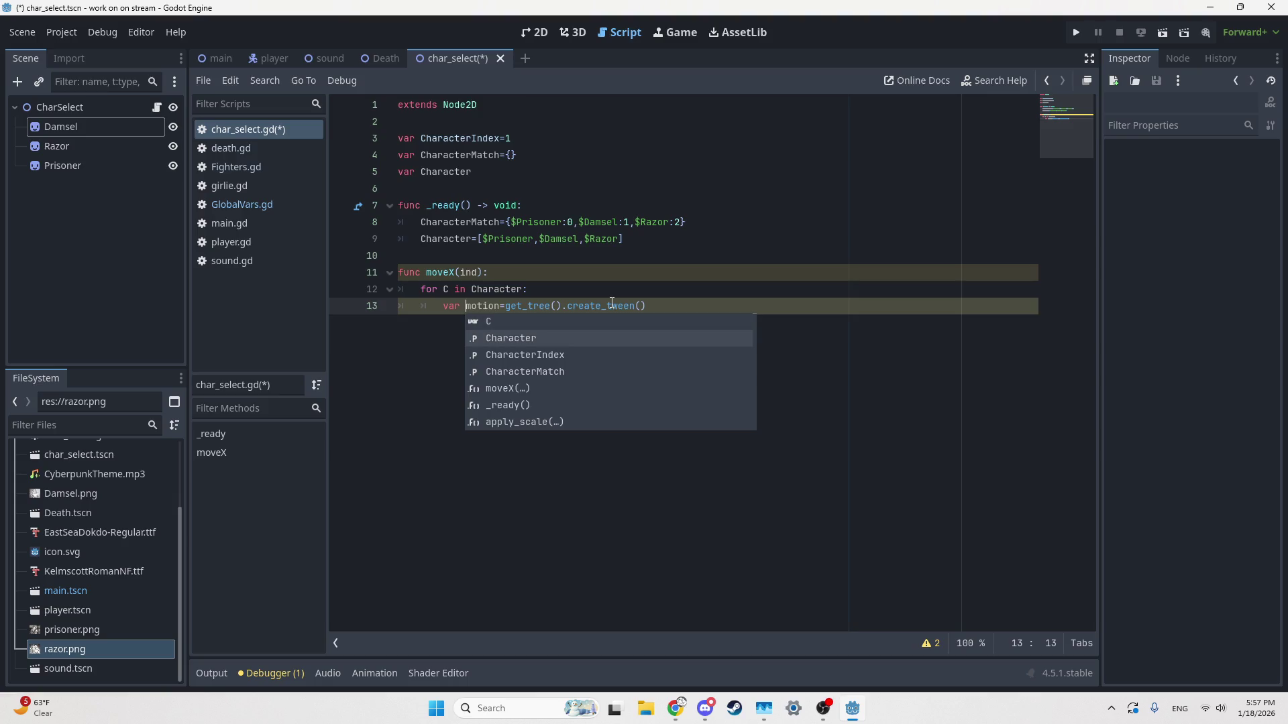
pyautogui.press('End')
# Step: Begin a motion. call on the next line and switch to the Tween docs
pyautogui.press('Return')
pyautogui.write('m')
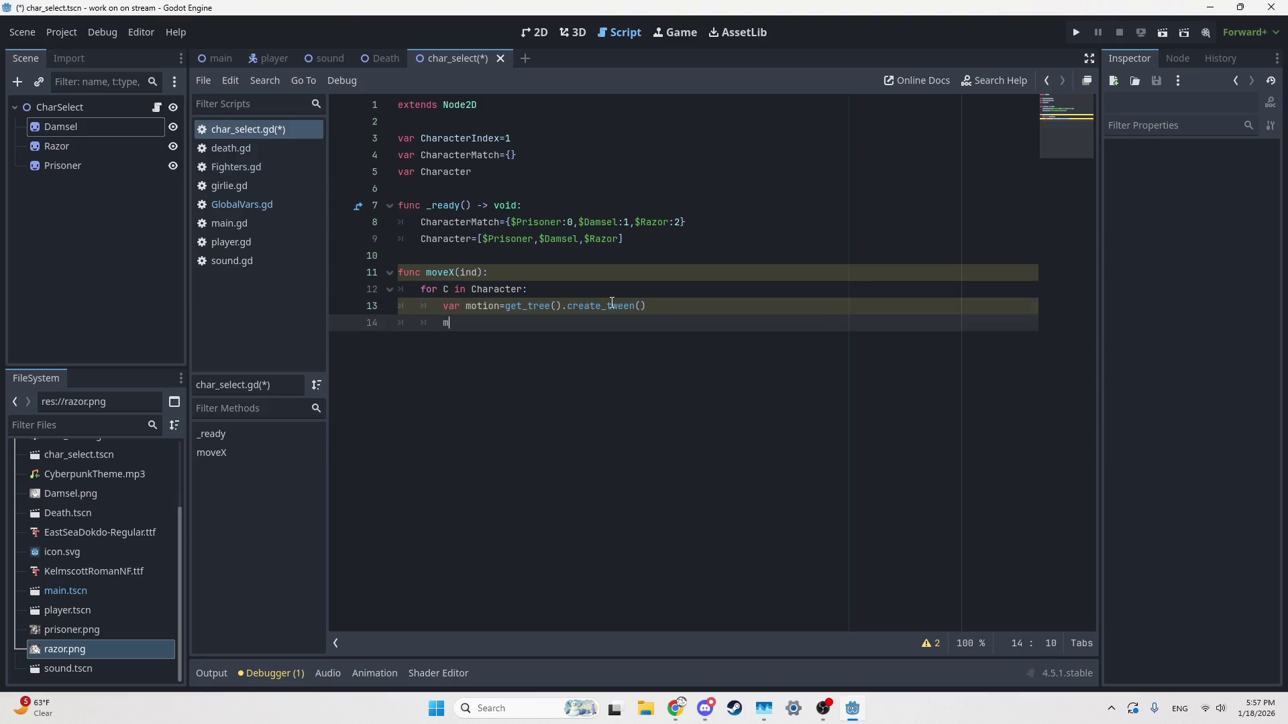
pyautogui.write('otion.')
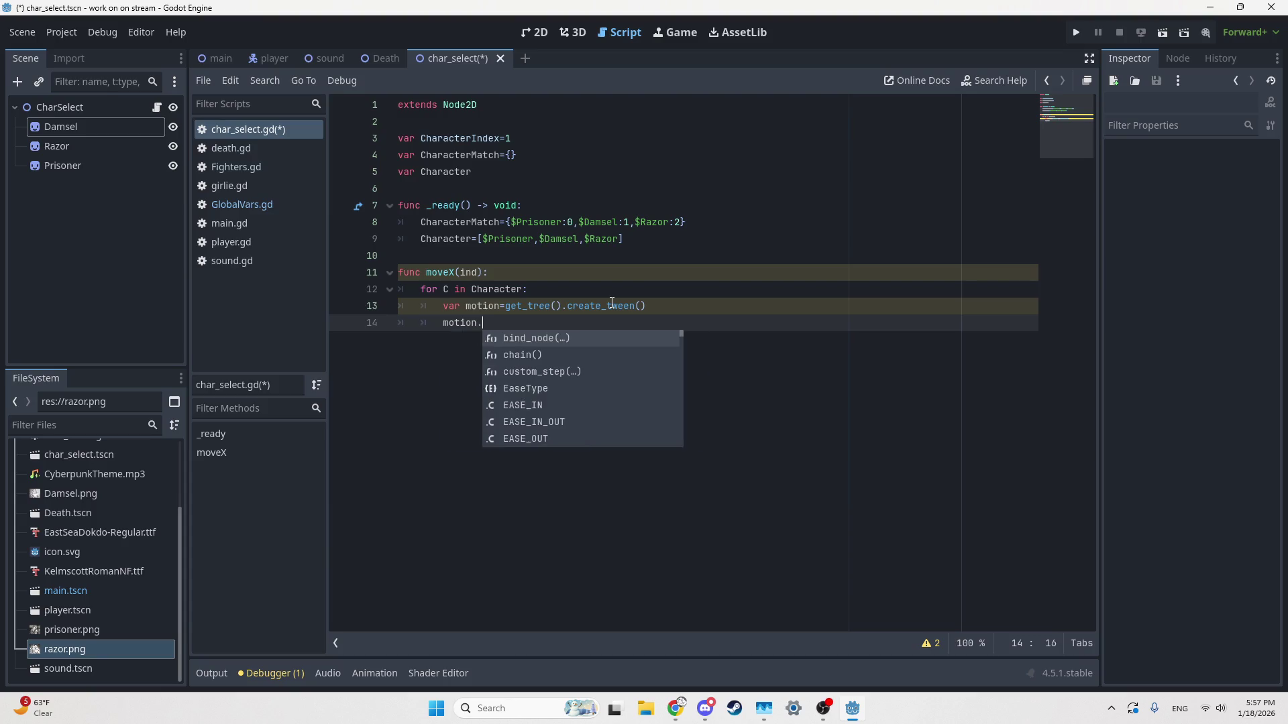
pyautogui.hotkey('alt', 'Tab')
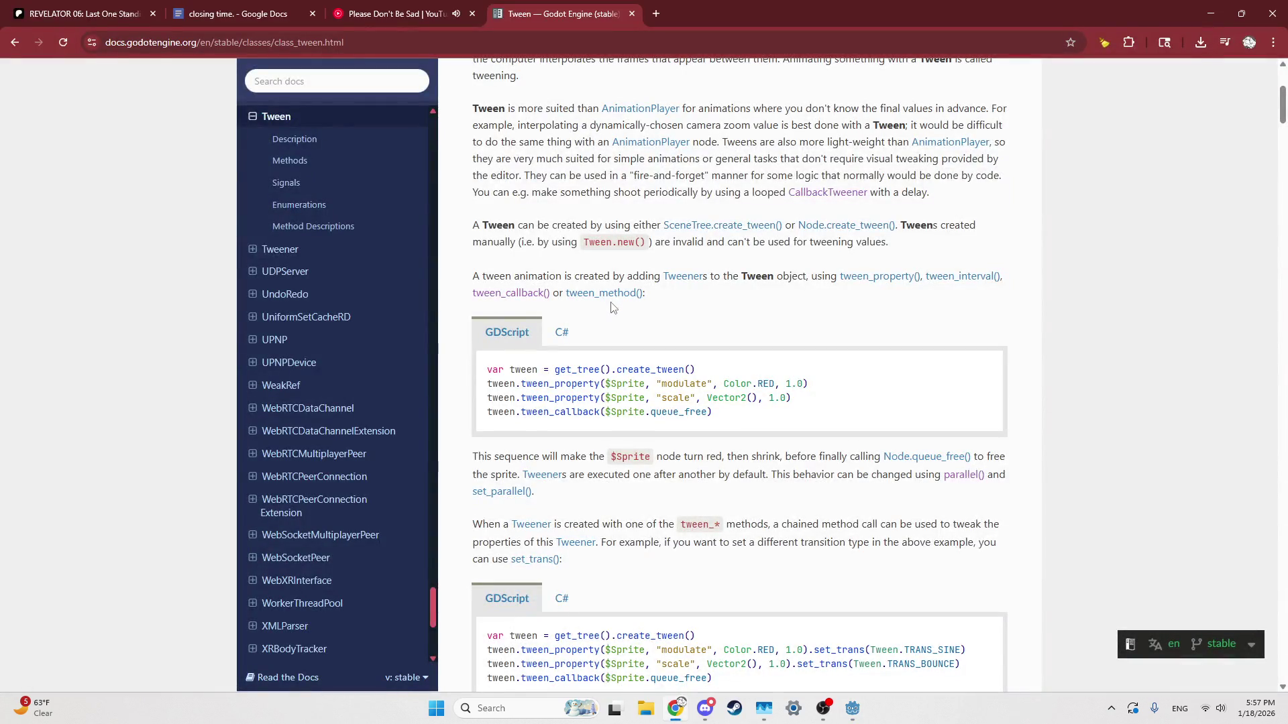
# Step: Complete the call to motion.tween_property using autocomplete
pyautogui.hotkey('alt', 'Tab')
pyautogui.write('tee')
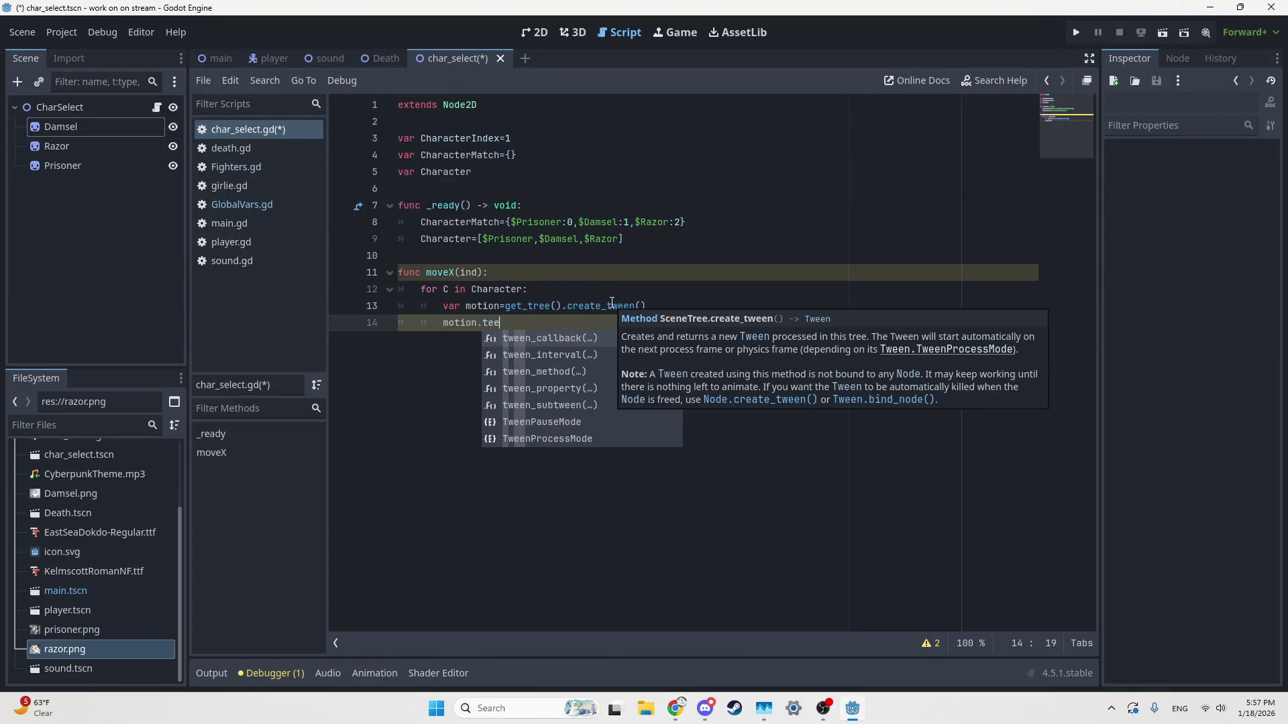
pyautogui.press('BackSpace')
pyautogui.press('BackSpace')
pyautogui.write('wee')
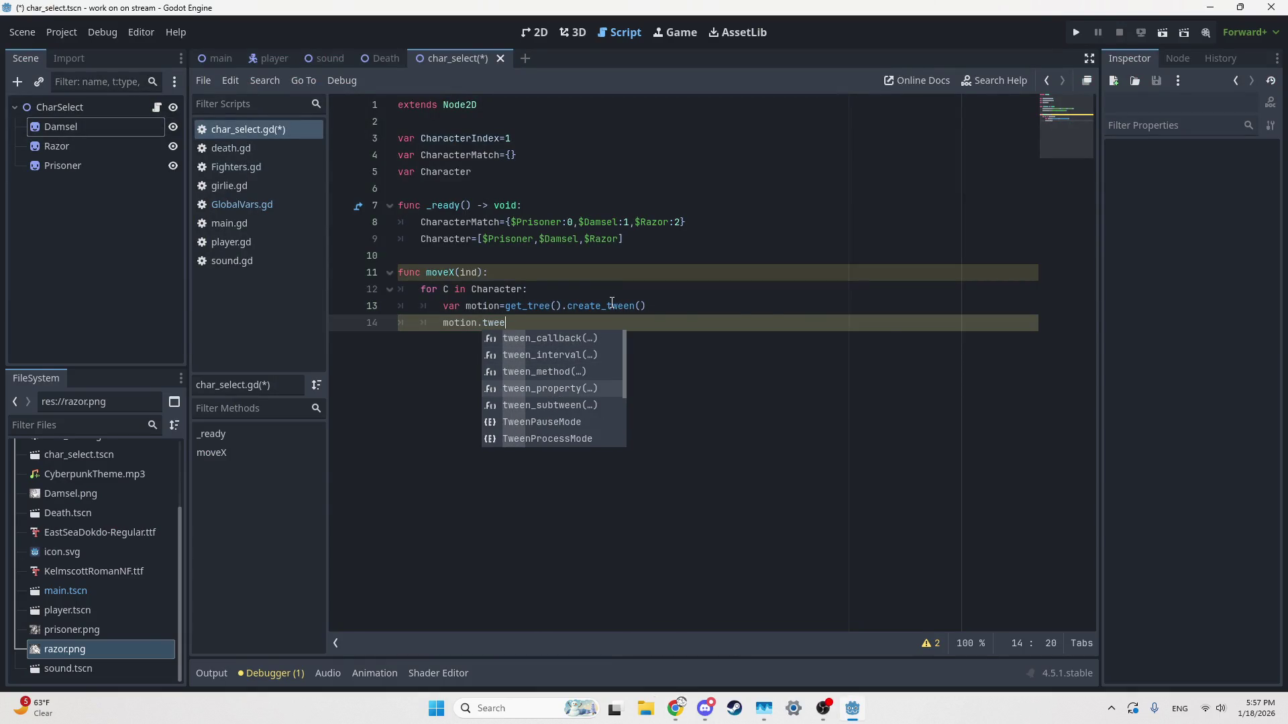
pyautogui.press('Return')
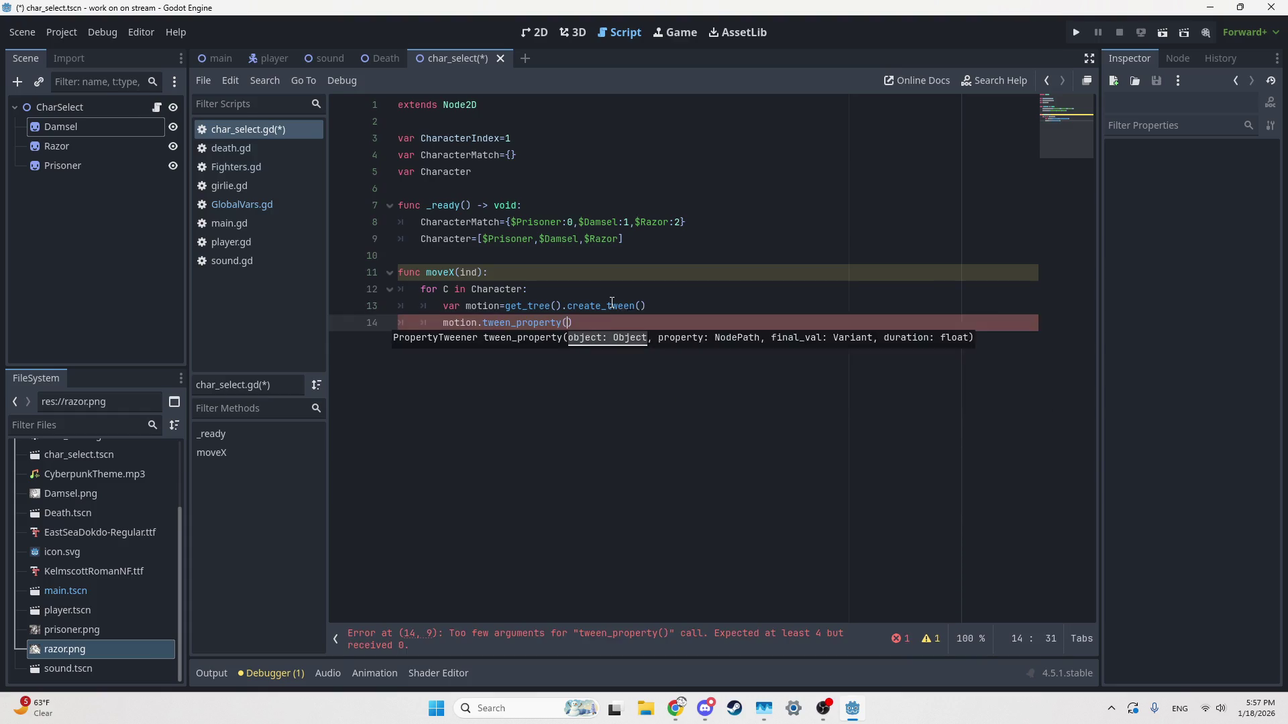
# Step: Pass C as the first tween_property argument, checking the Tween docs
pyautogui.hotkey('alt', 'Tab')
pyautogui.hotkey('alt', 'Tab')
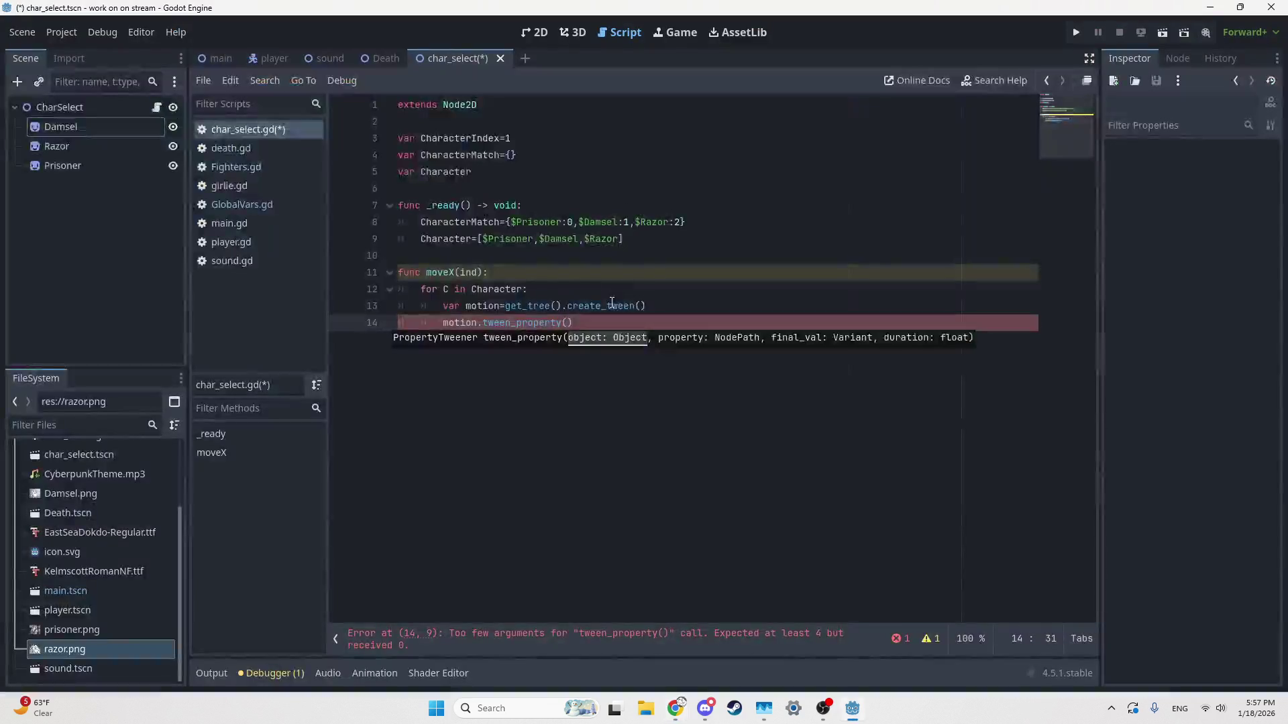
pyautogui.write('C')
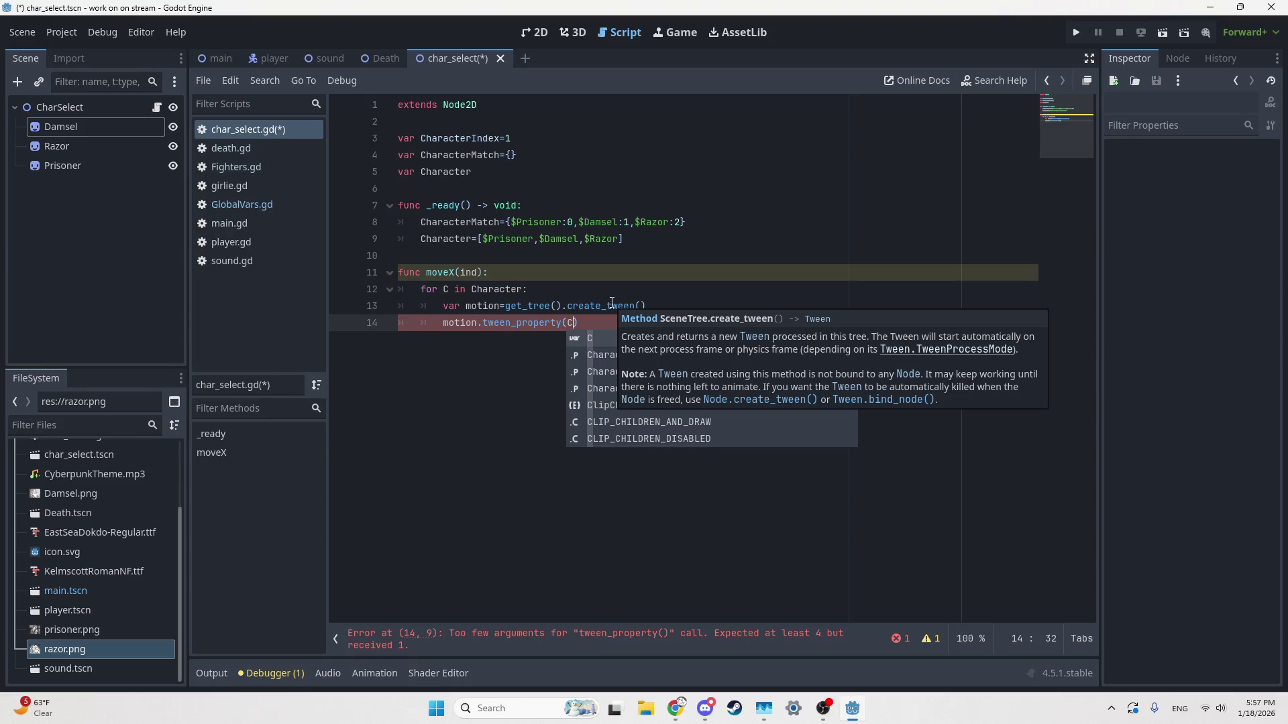
pyautogui.hotkey('alt', 'Tab')
pyautogui.hotkey('alt', 'Tab')
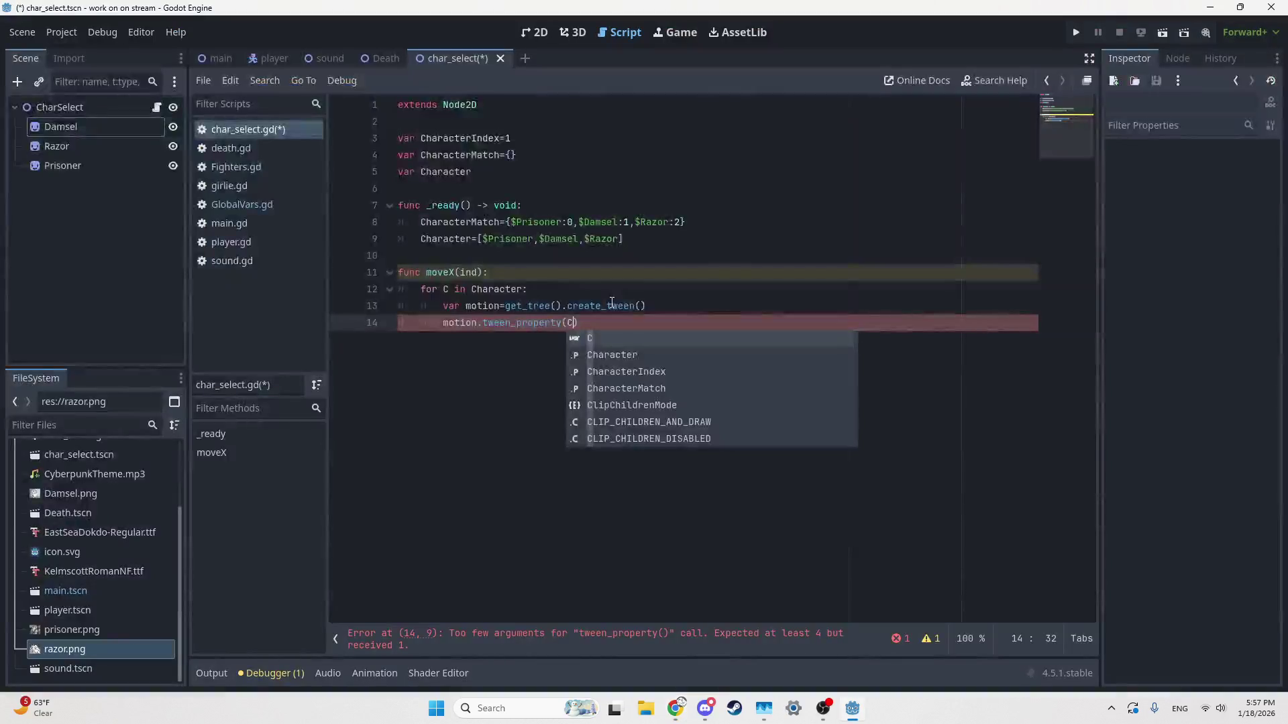
pyautogui.moveTo(612, 302)
pyautogui.write(',')
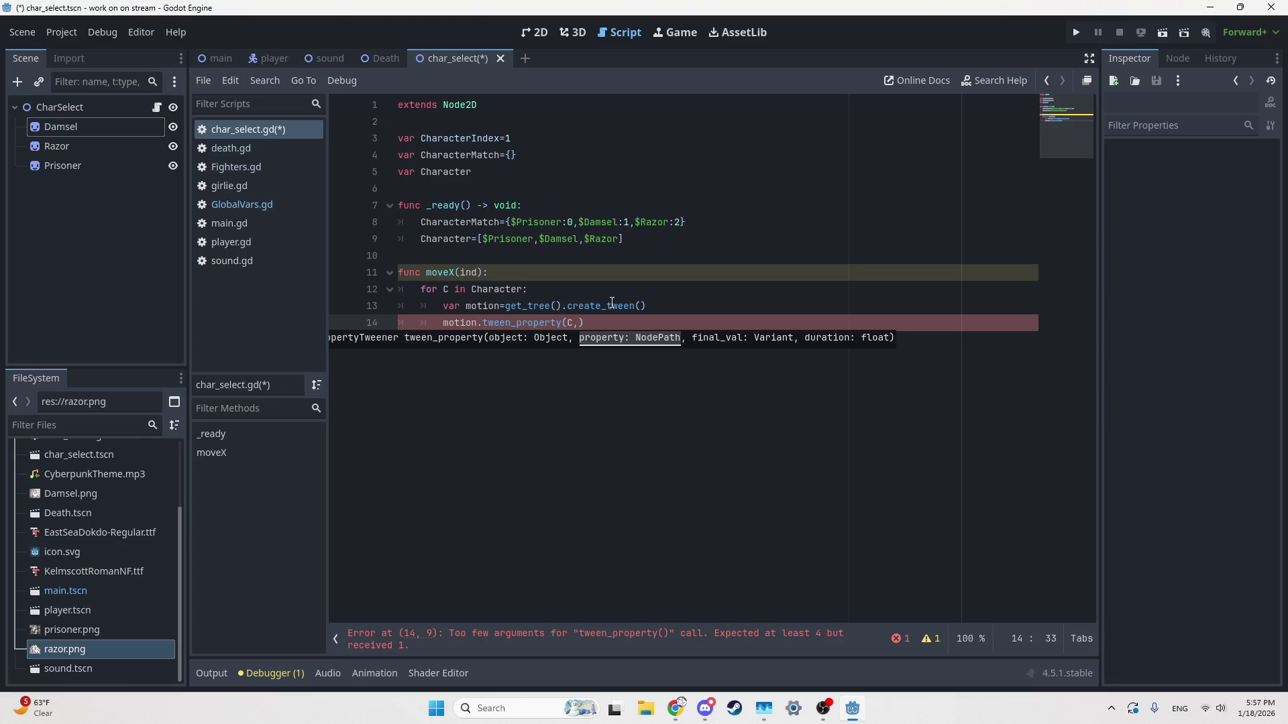
# Step: Add "position.x" as the second argument, then consult the Tween docs again
pyautogui.hotkey('alt', 'Tab')
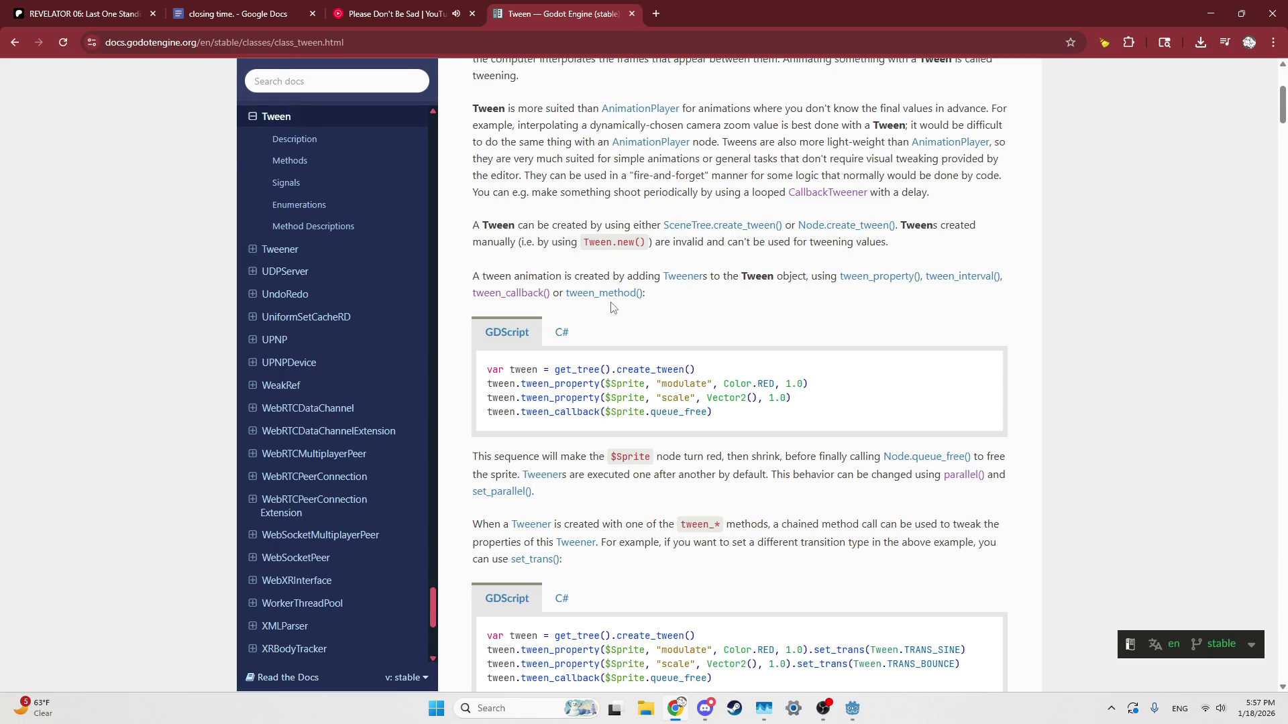
pyautogui.hotkey('alt', 'Tab')
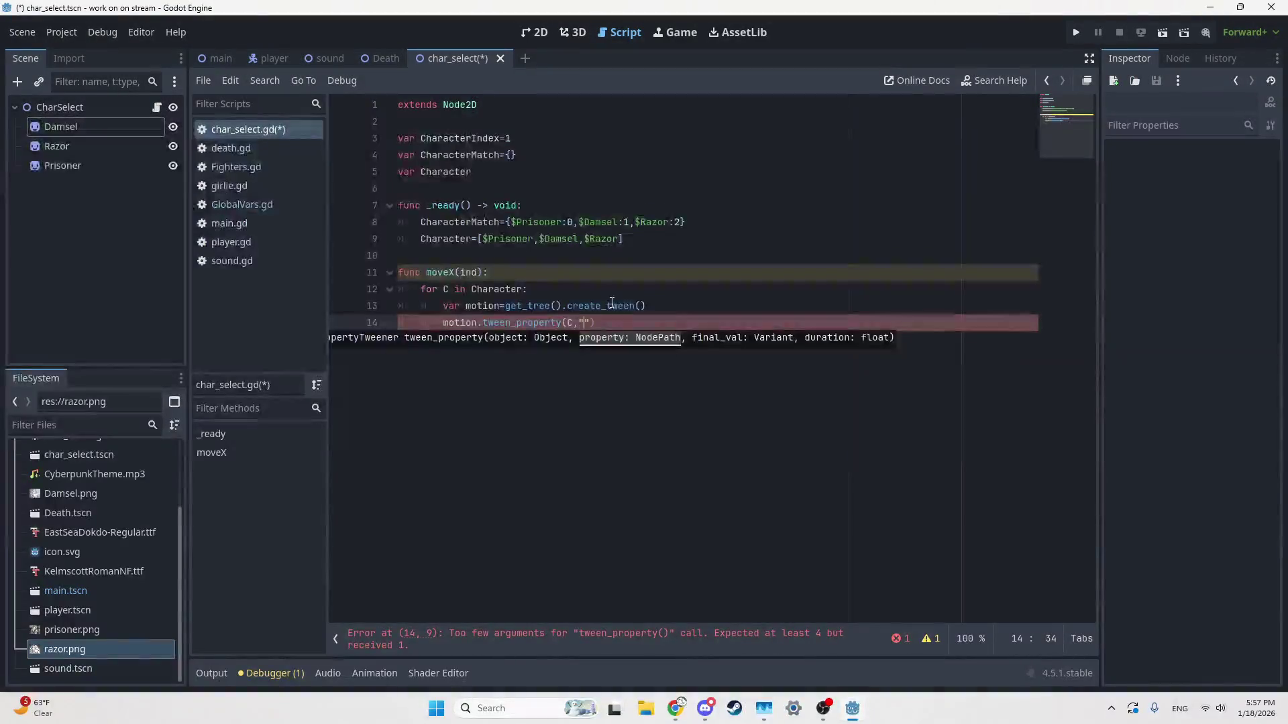
pyautogui.write('position.x')
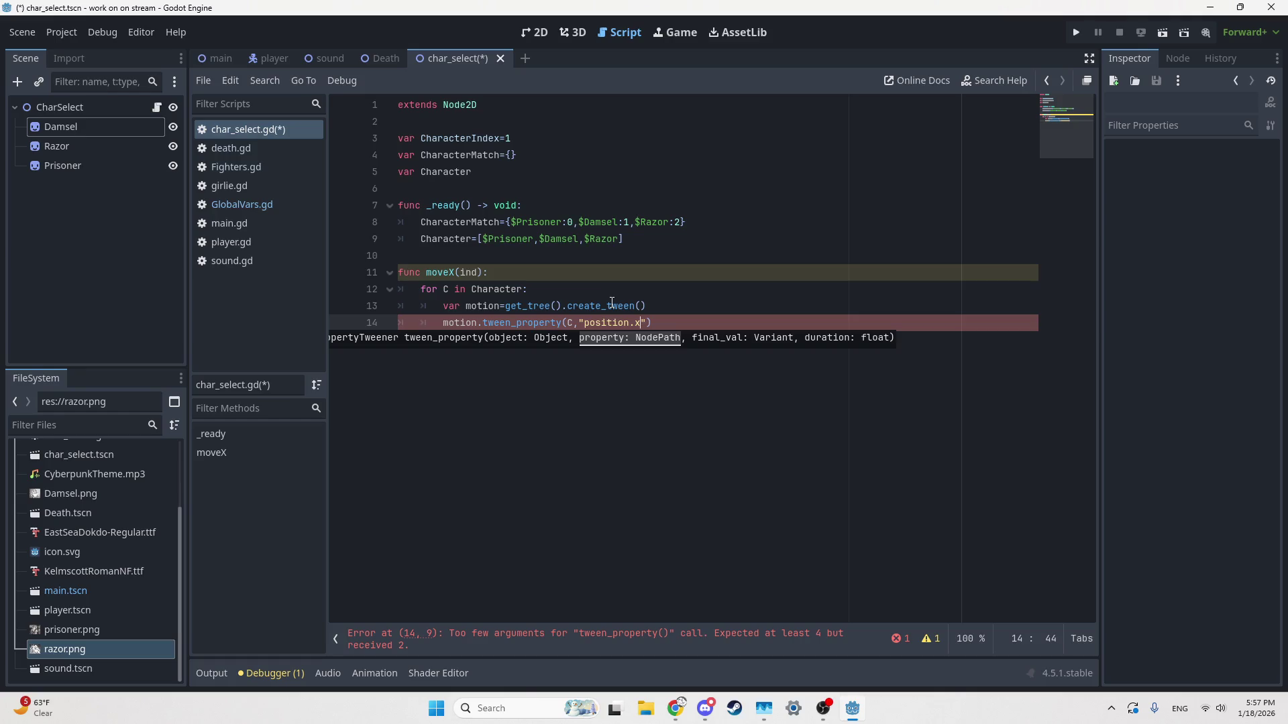
pyautogui.press('Up')
pyautogui.press('Up')
pyautogui.click(541, 646)
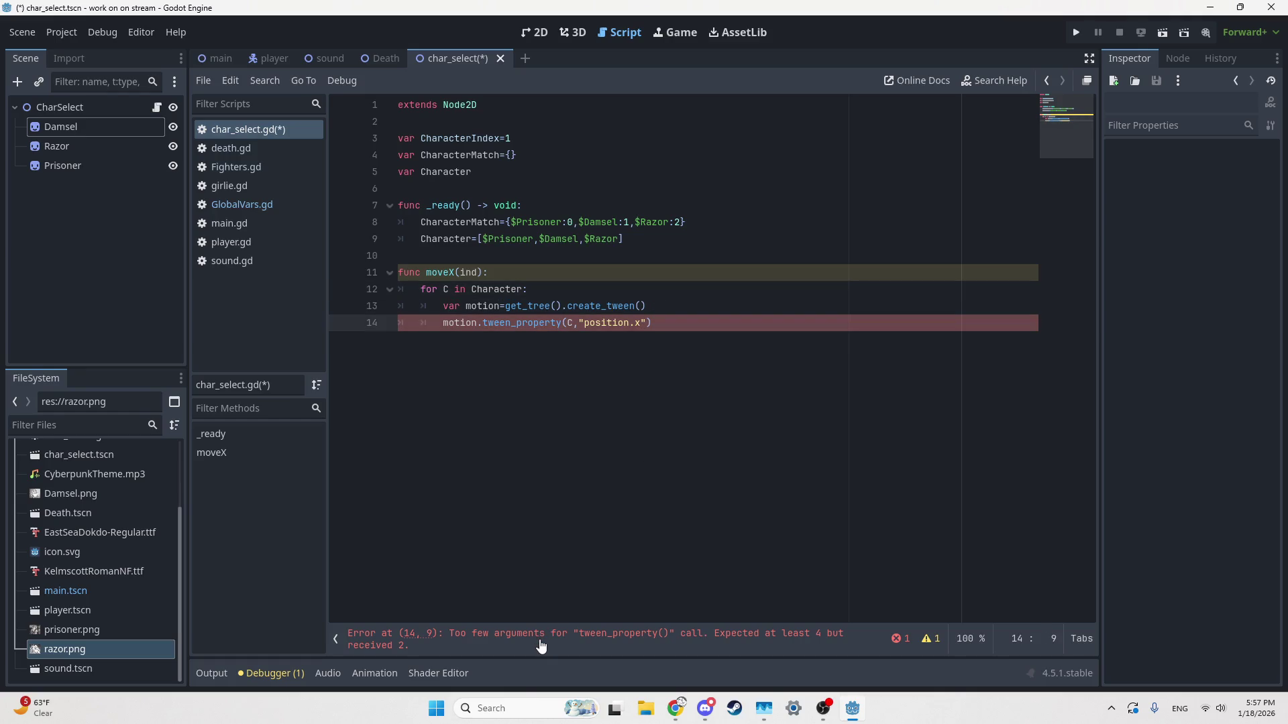
pyautogui.click(649, 324)
pyautogui.write(',')
pyautogui.hotkey('alt', 'Tab')
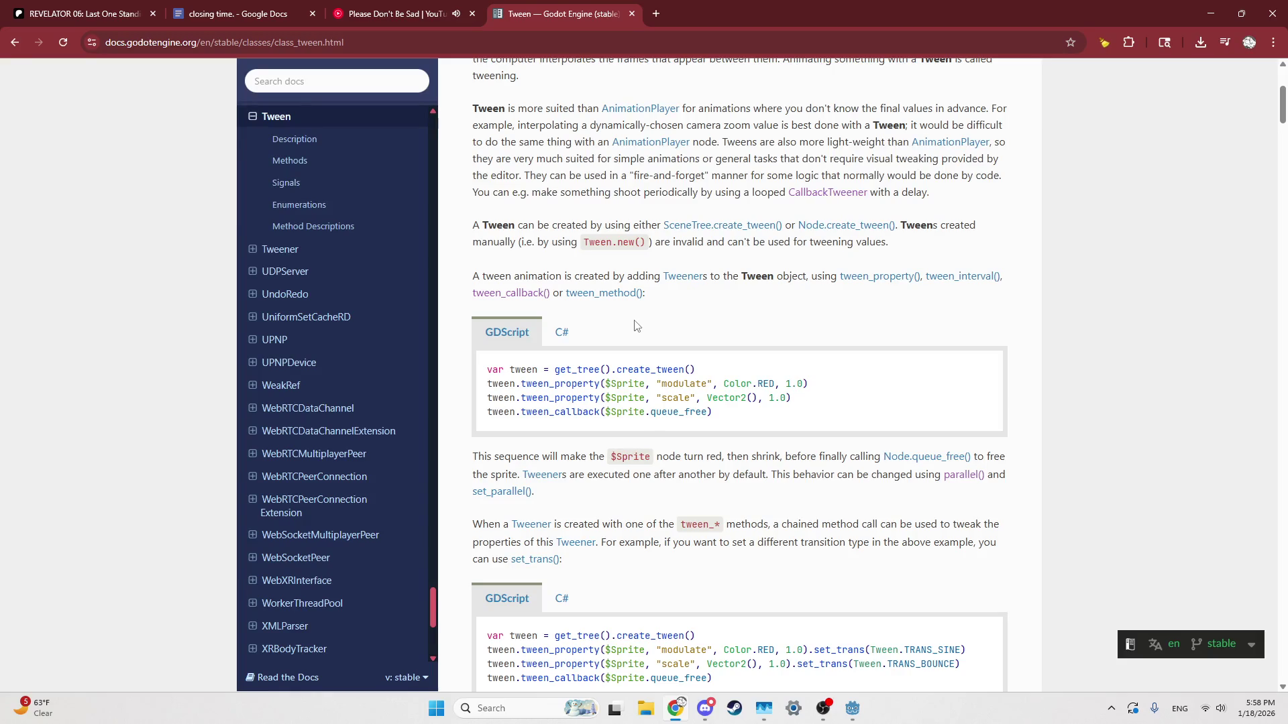
# Step: Switch from the Chrome Tween docs back to the char_select script
pyautogui.hotkey('alt', 'Tab')
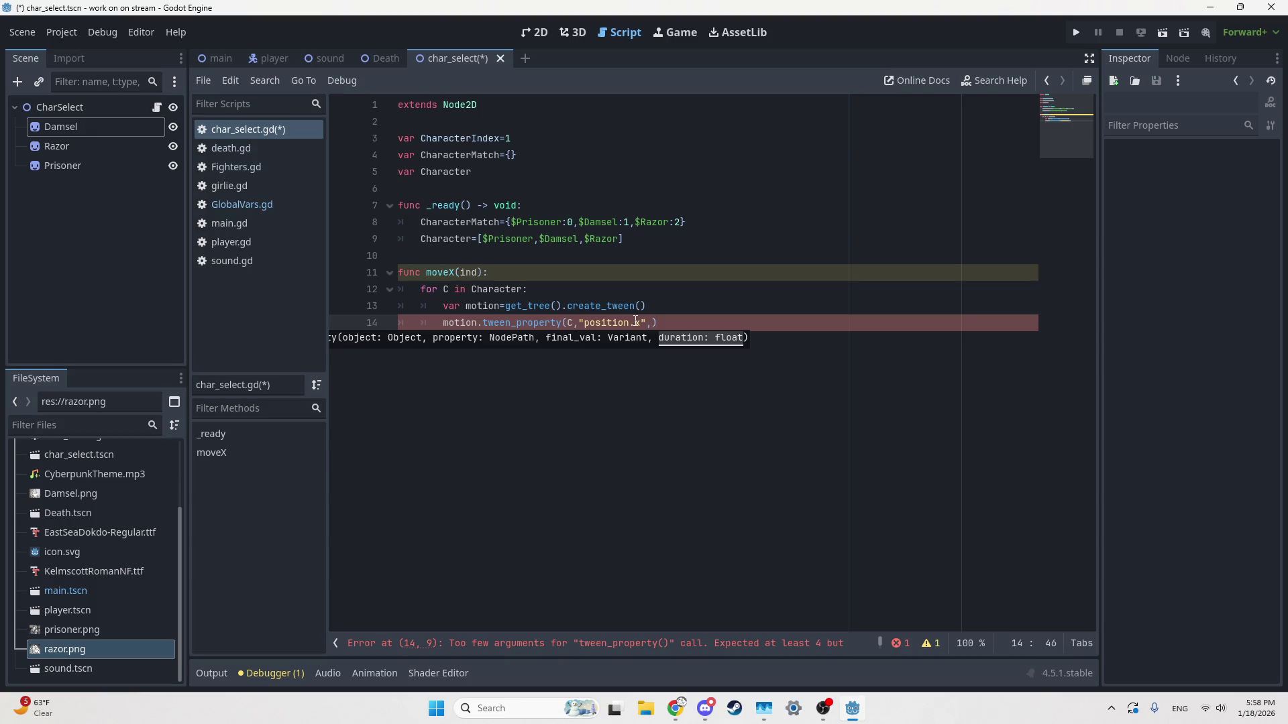
# Step: Add var p=CharacterMatch[C] on a new line above the tween call
pyautogui.hotkey('ctrl', 'shift', 'Return')
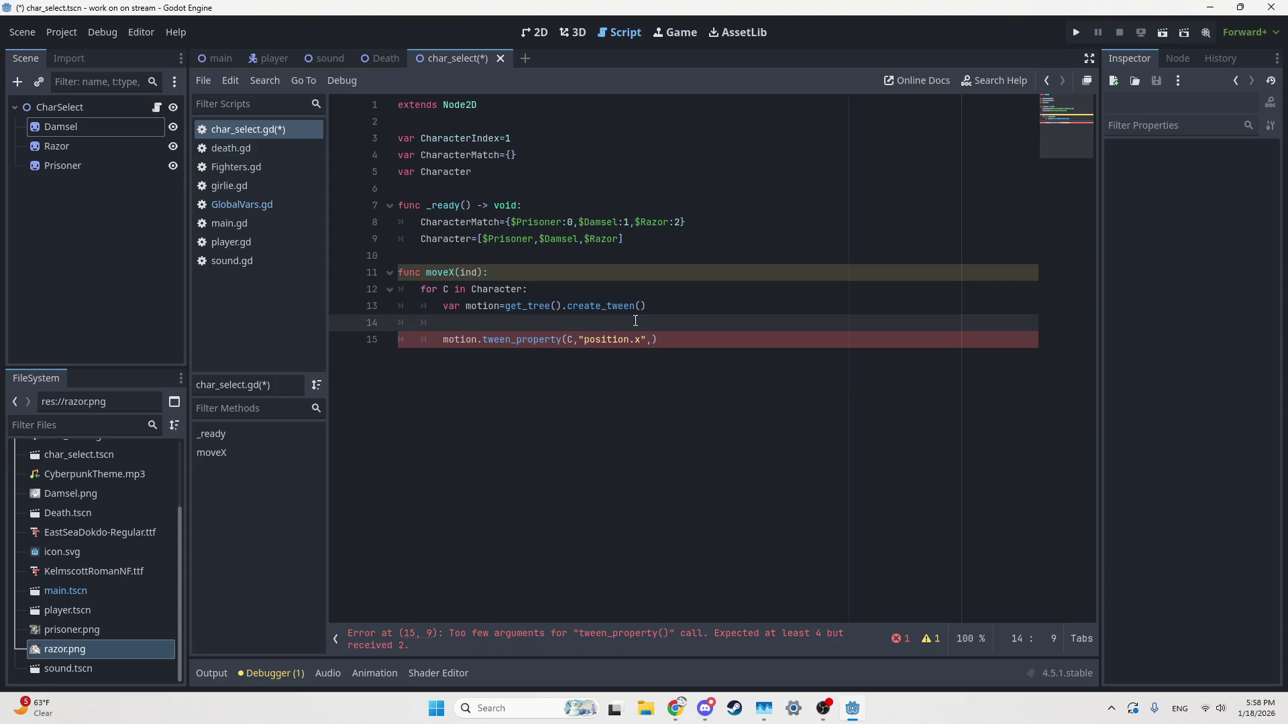
pyautogui.write('p=')
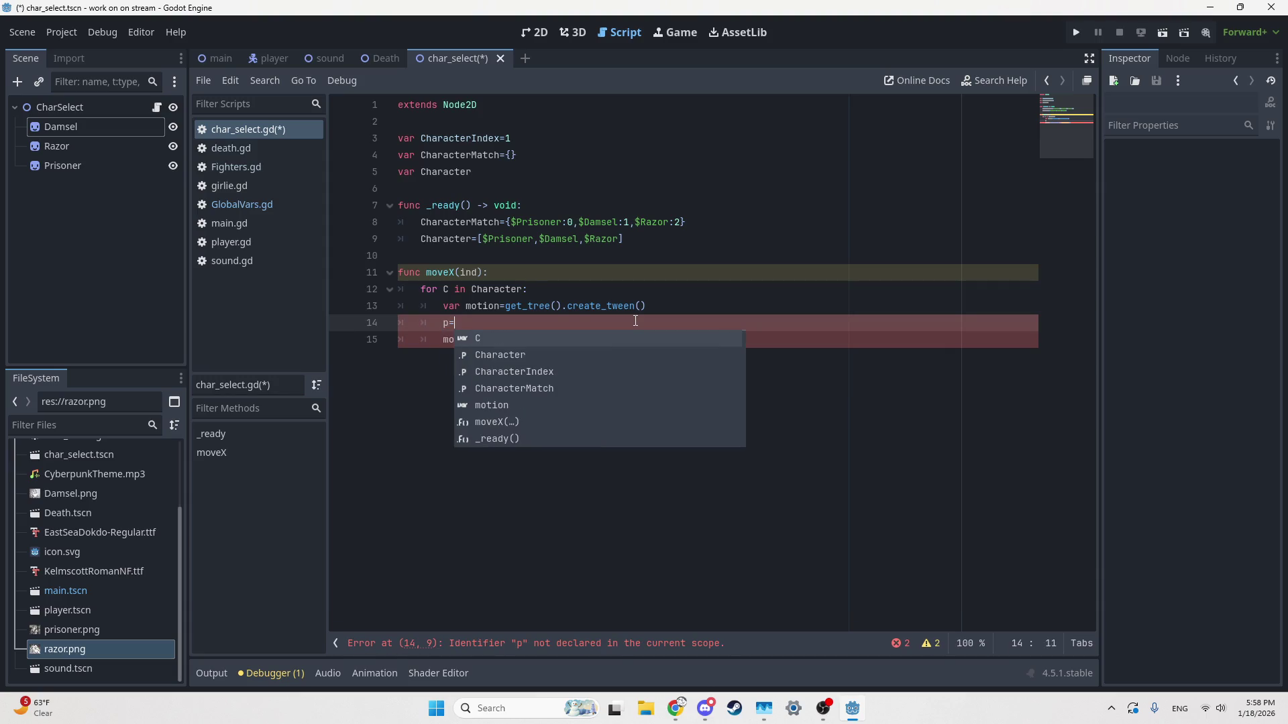
pyautogui.write('Chara')
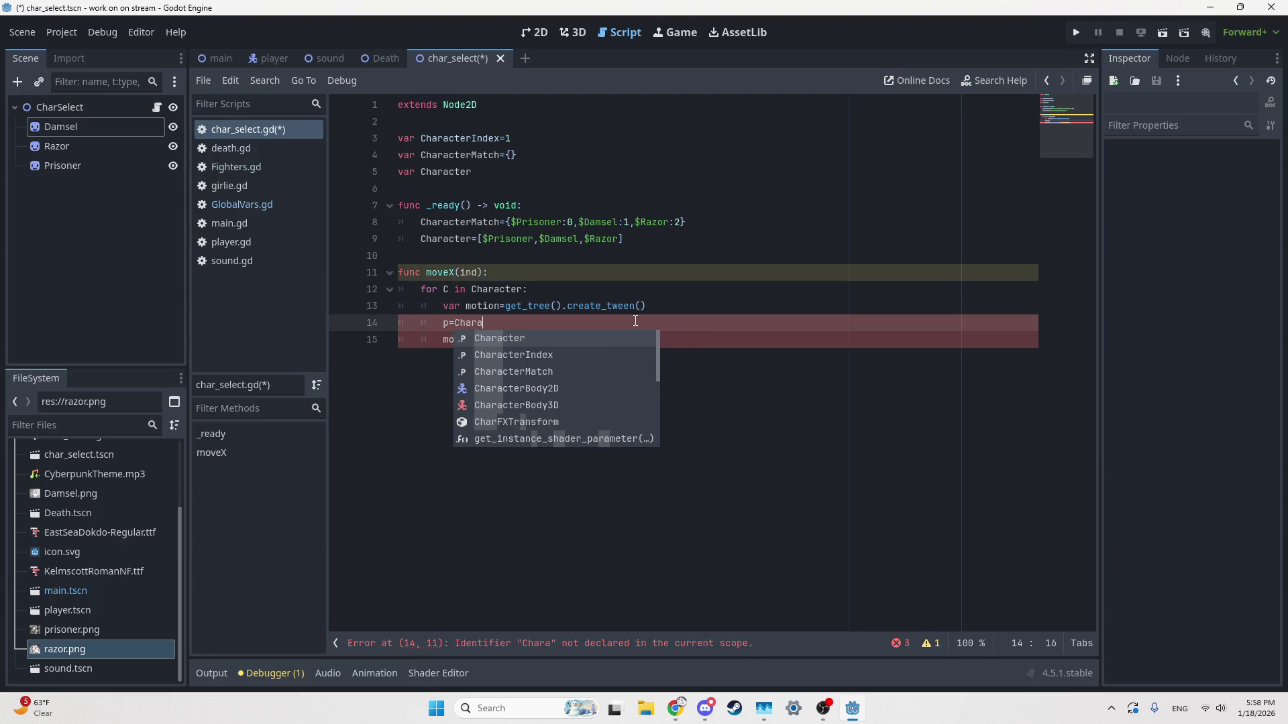
pyautogui.press('Down')
pyautogui.press('Down')
pyautogui.press('Return')
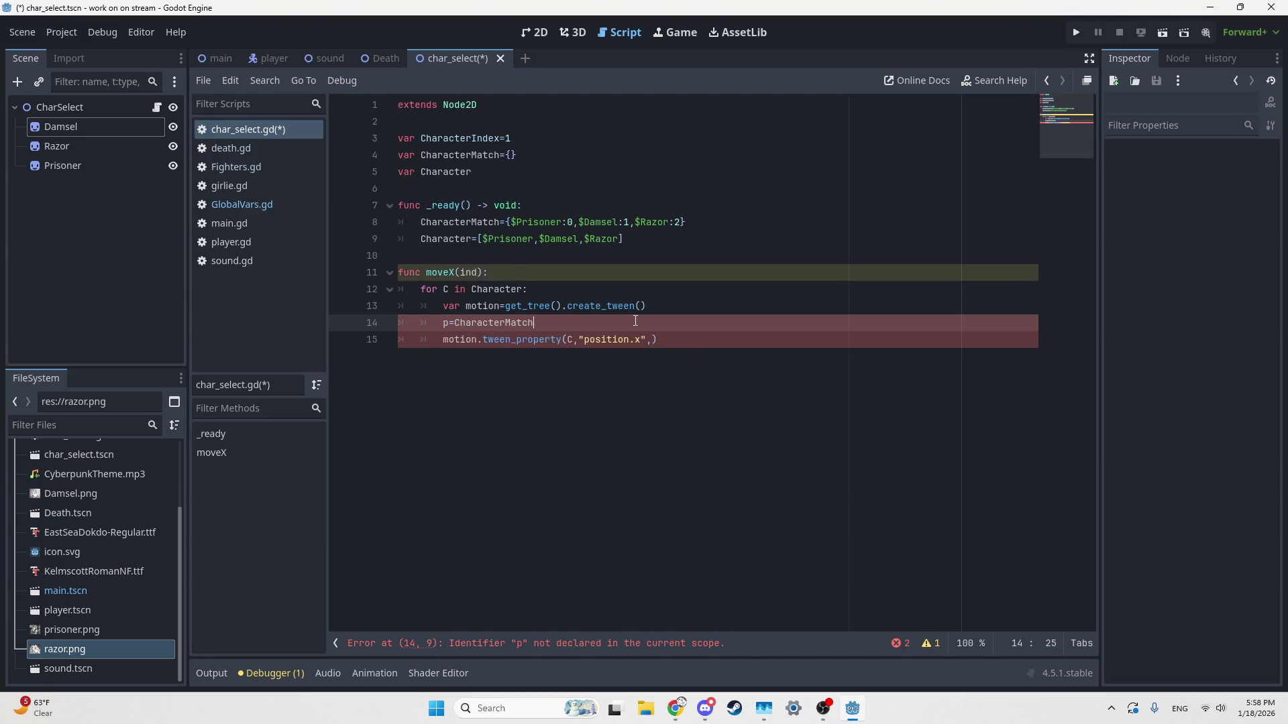
pyautogui.write('[C')
pyautogui.press('Home')
pyautogui.write('var')
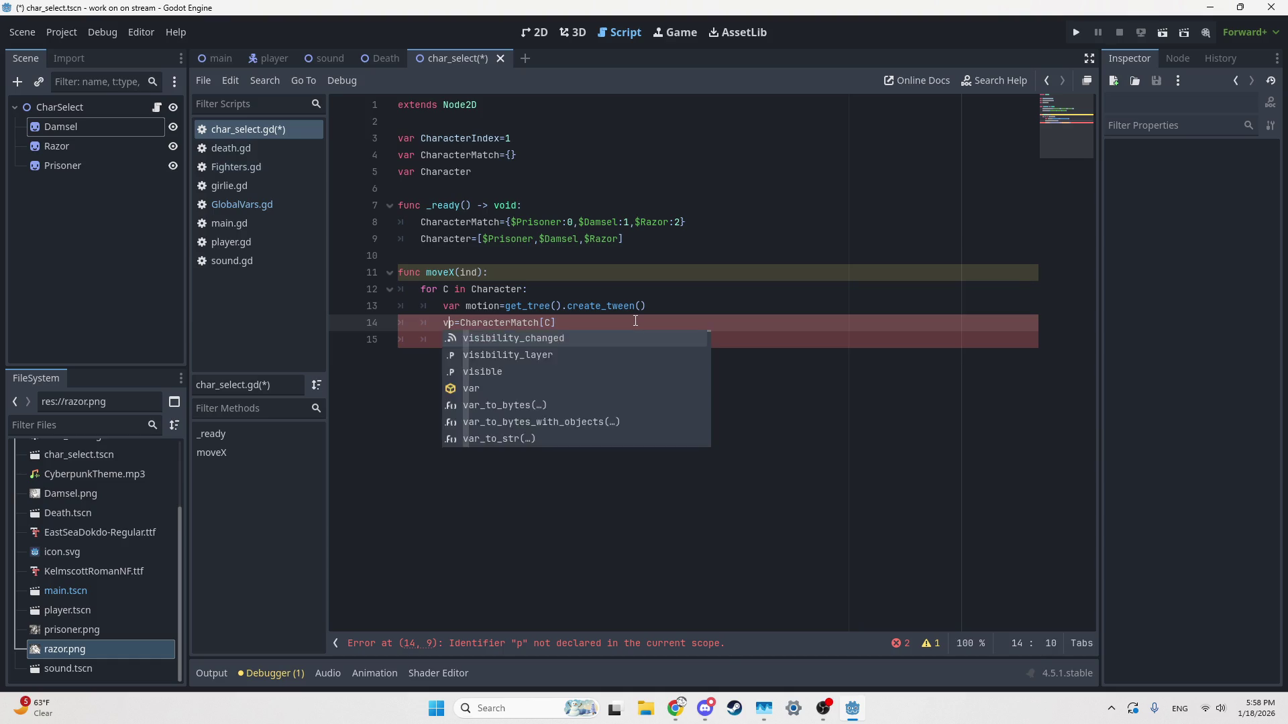
# Step: Set the tween_property target value to p*1152/4
pyautogui.press('Down')
pyautogui.press('End')
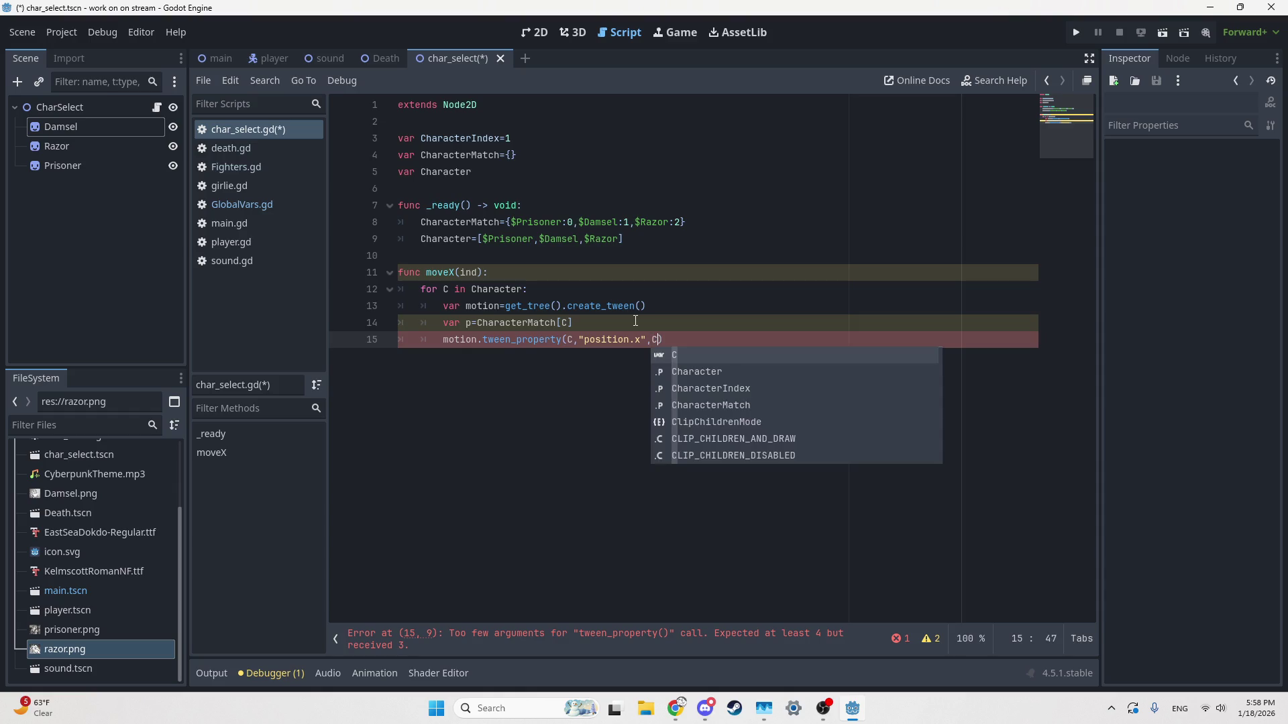
pyautogui.write('p')
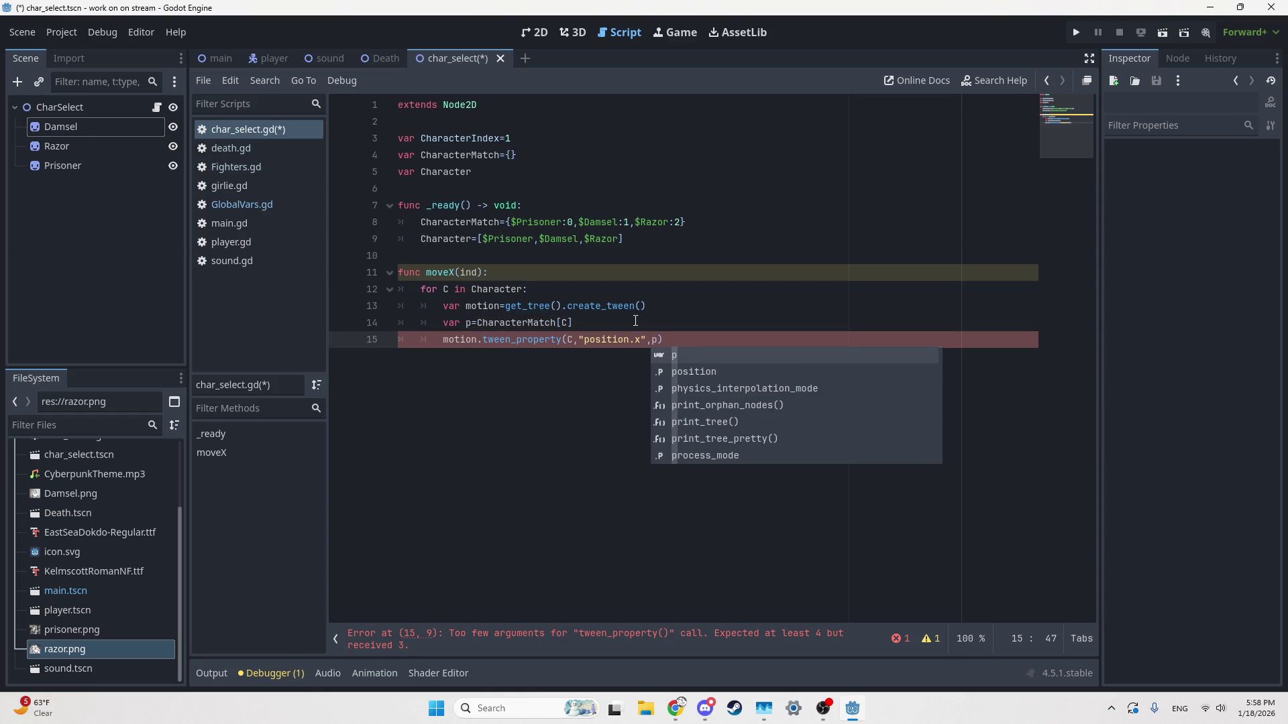
pyautogui.write('*')
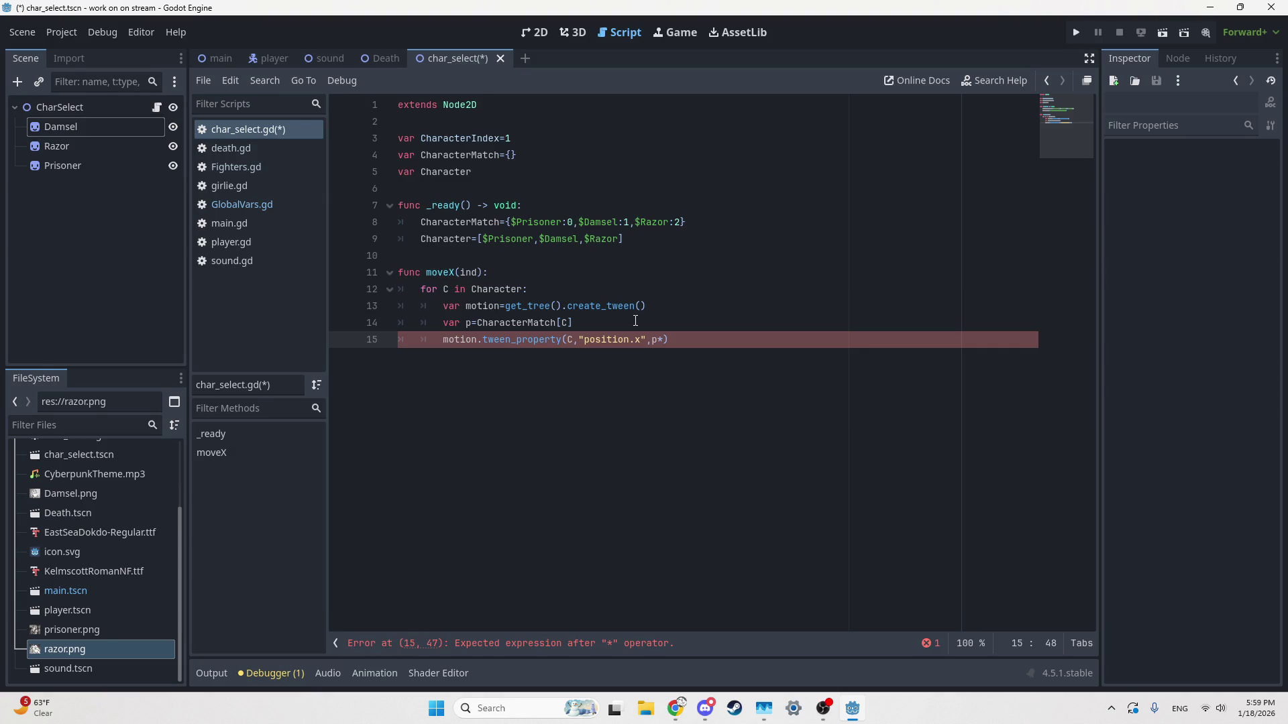
pyautogui.write('1152/3')
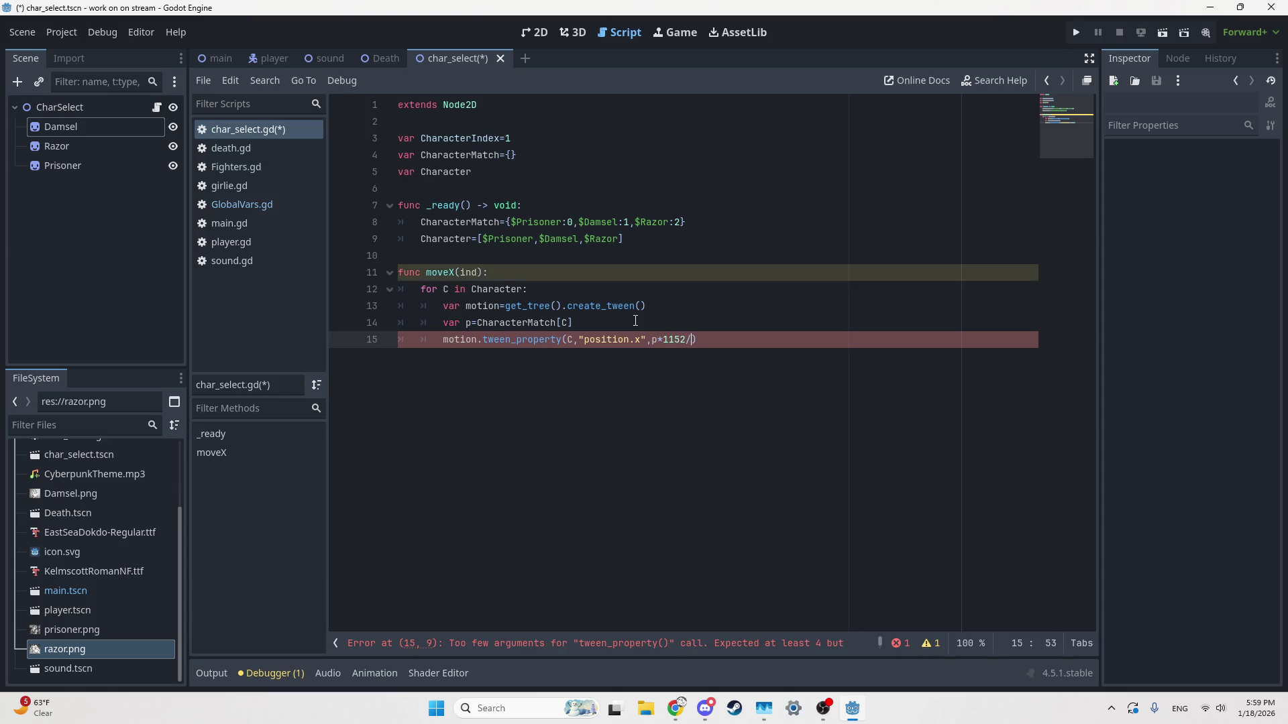
pyautogui.press('BackSpace')
pyautogui.write('4')
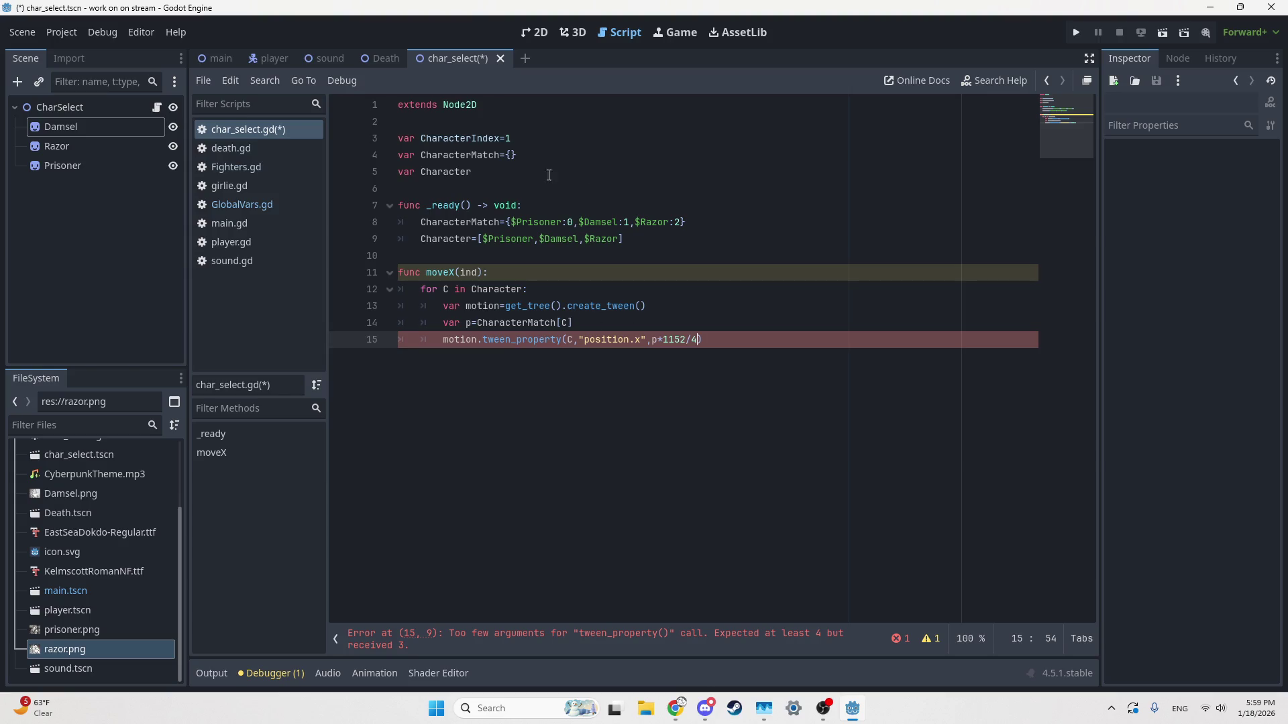
# Step: Change CharacterIndex's starting value from 1 to 0 on line 3
pyautogui.click(506, 139)
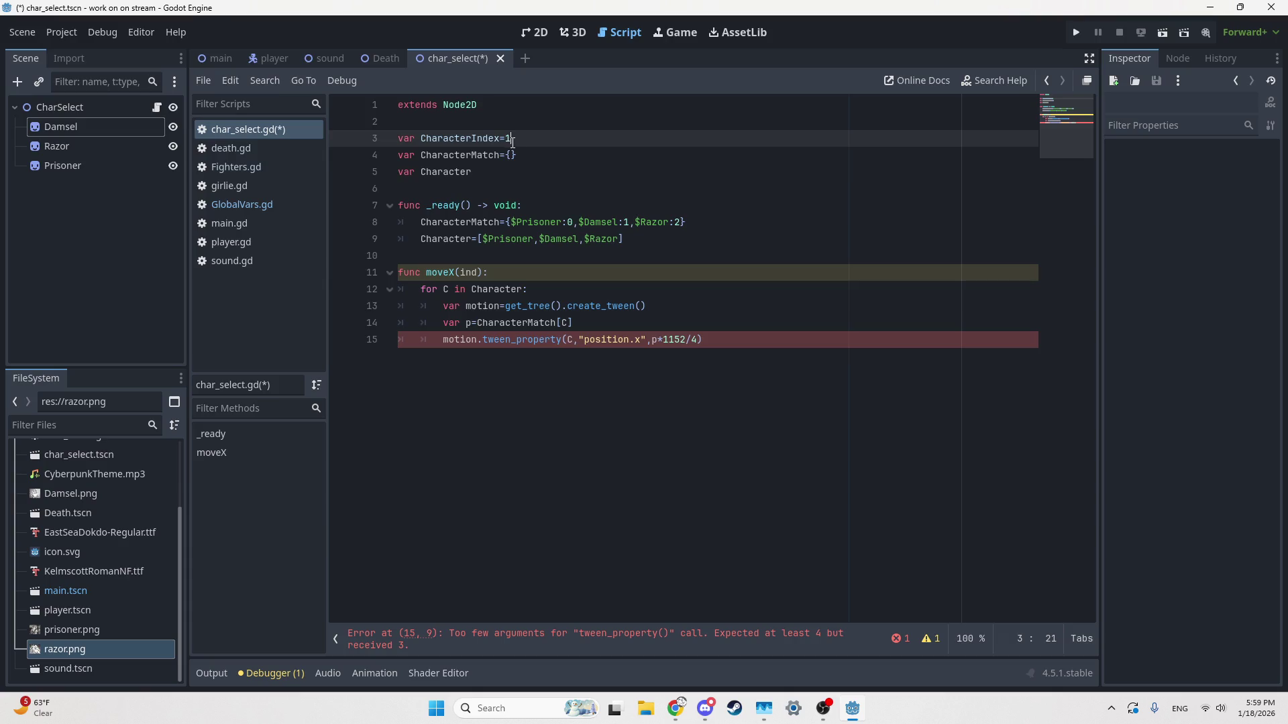
pyautogui.write('0')
pyautogui.click(696, 339)
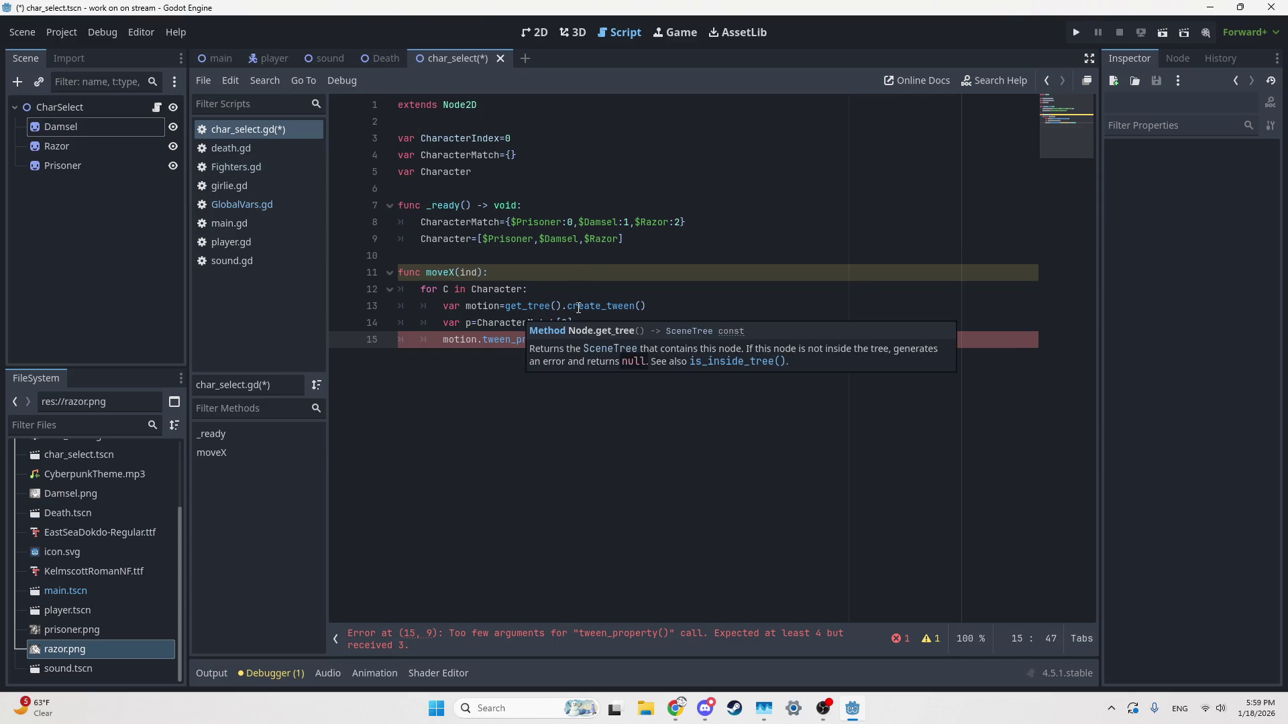
pyautogui.moveTo(702, 341); pyautogui.dragTo(676, 341)
pyautogui.click(659, 341)
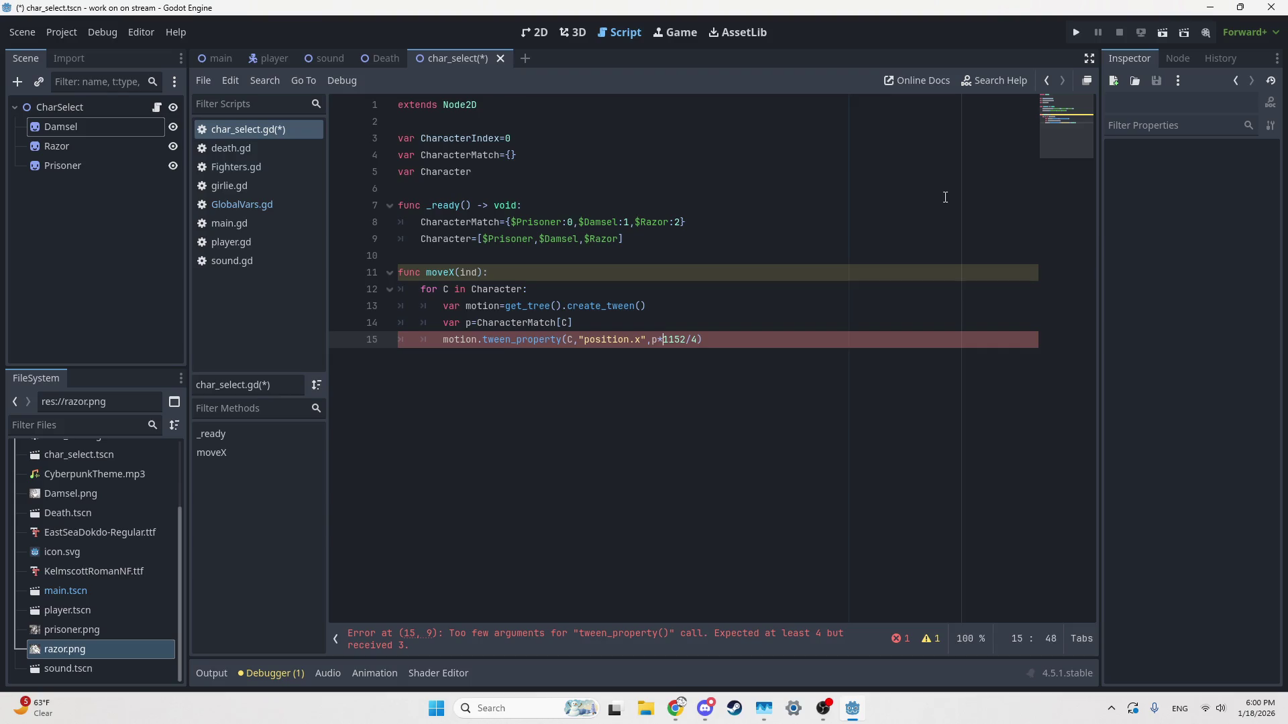
pyautogui.press('Right')
pyautogui.press('Right')
pyautogui.press('Right')
# Step: Put an opening parenthesis before p in the tween target and rename CharacterIndex to Index
pyautogui.doubleClick(655, 340)
pyautogui.moveTo(467, 323); pyautogui.dragTo(568, 326)
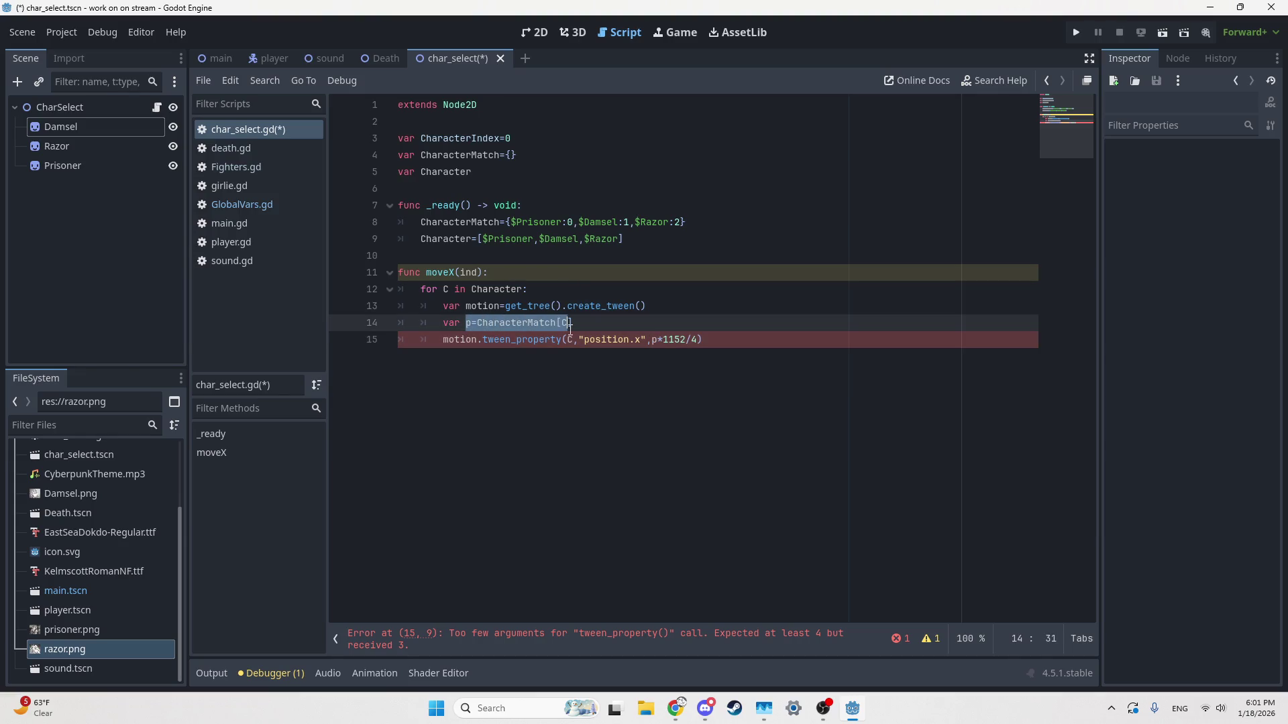
pyautogui.click(697, 309)
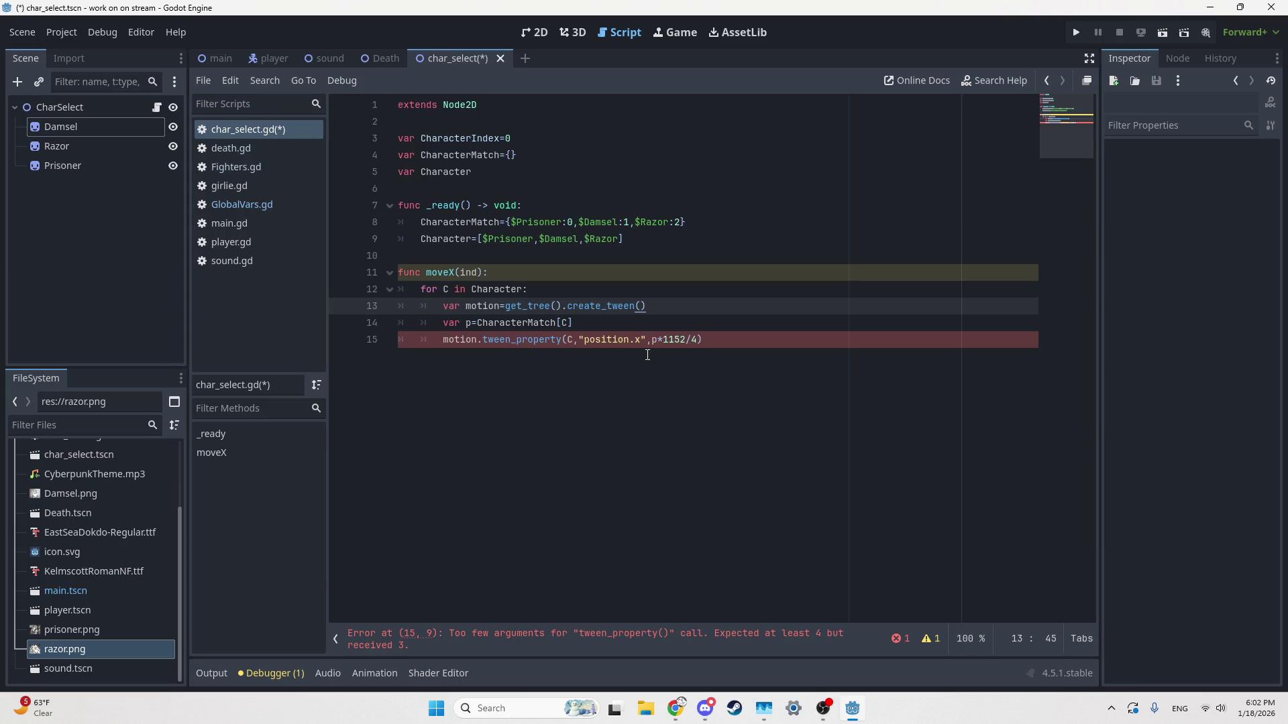
pyautogui.click(510, 139)
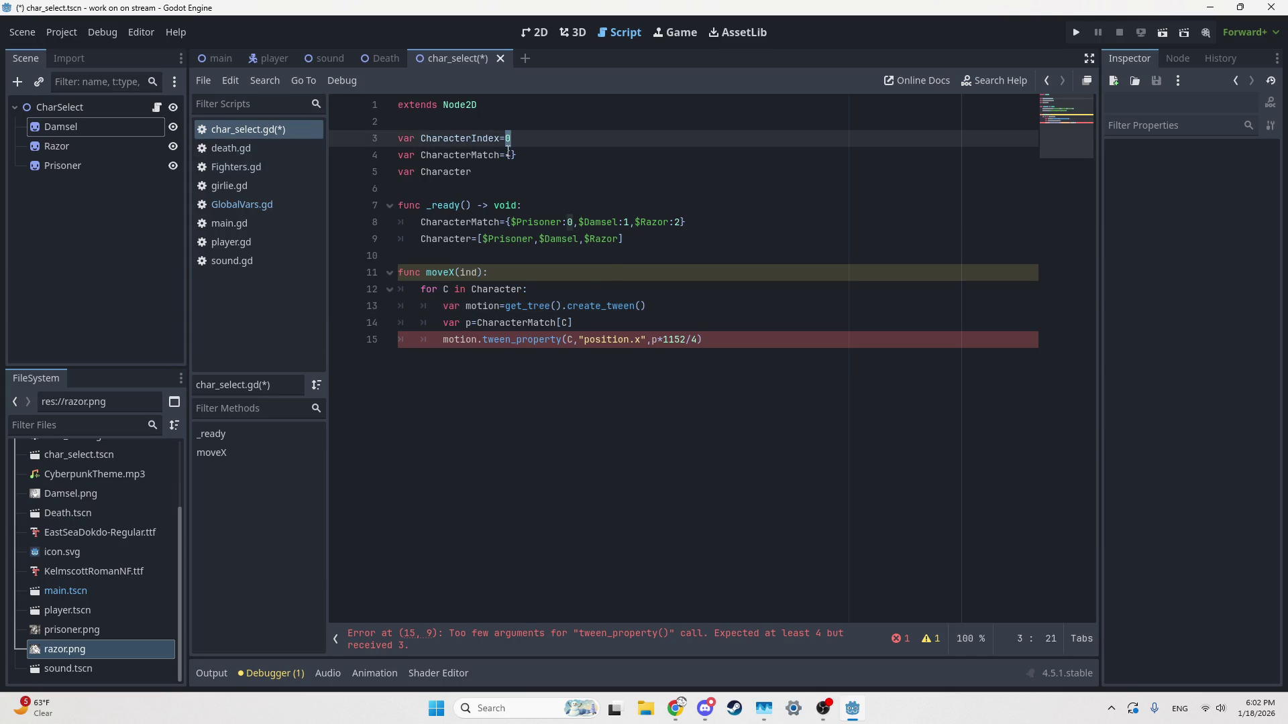
pyautogui.click(651, 340)
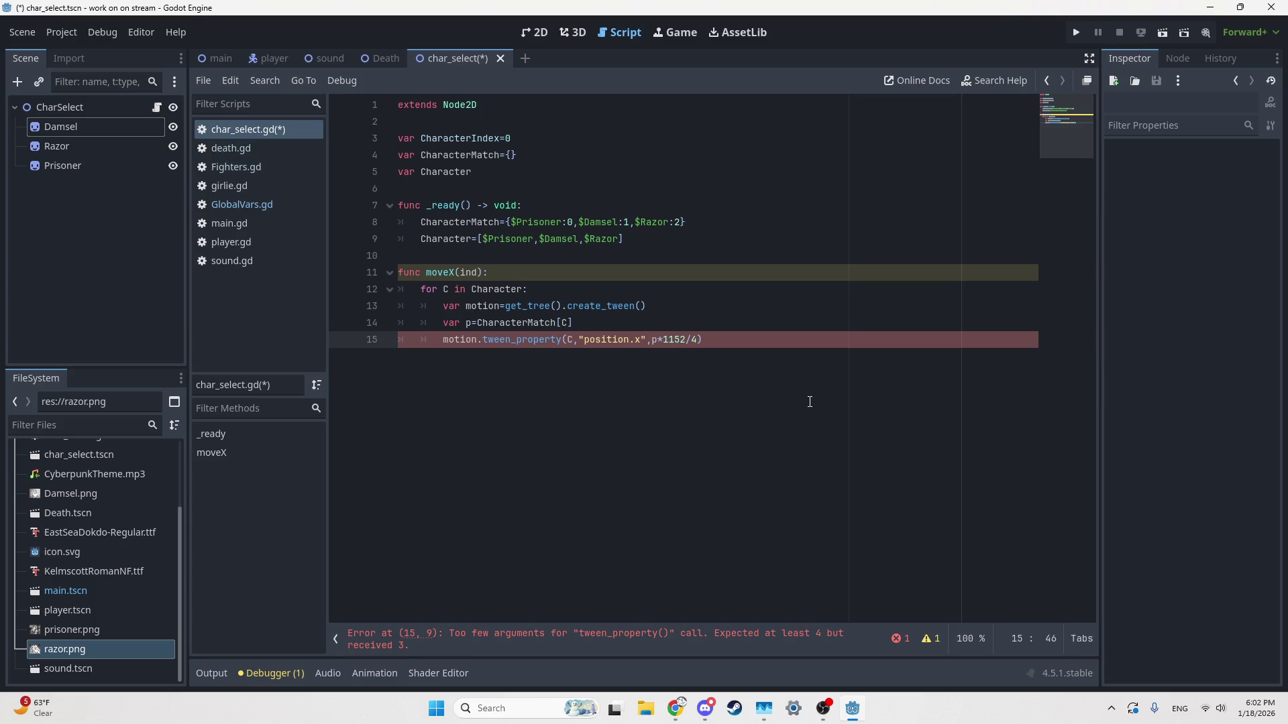
pyautogui.write('(')
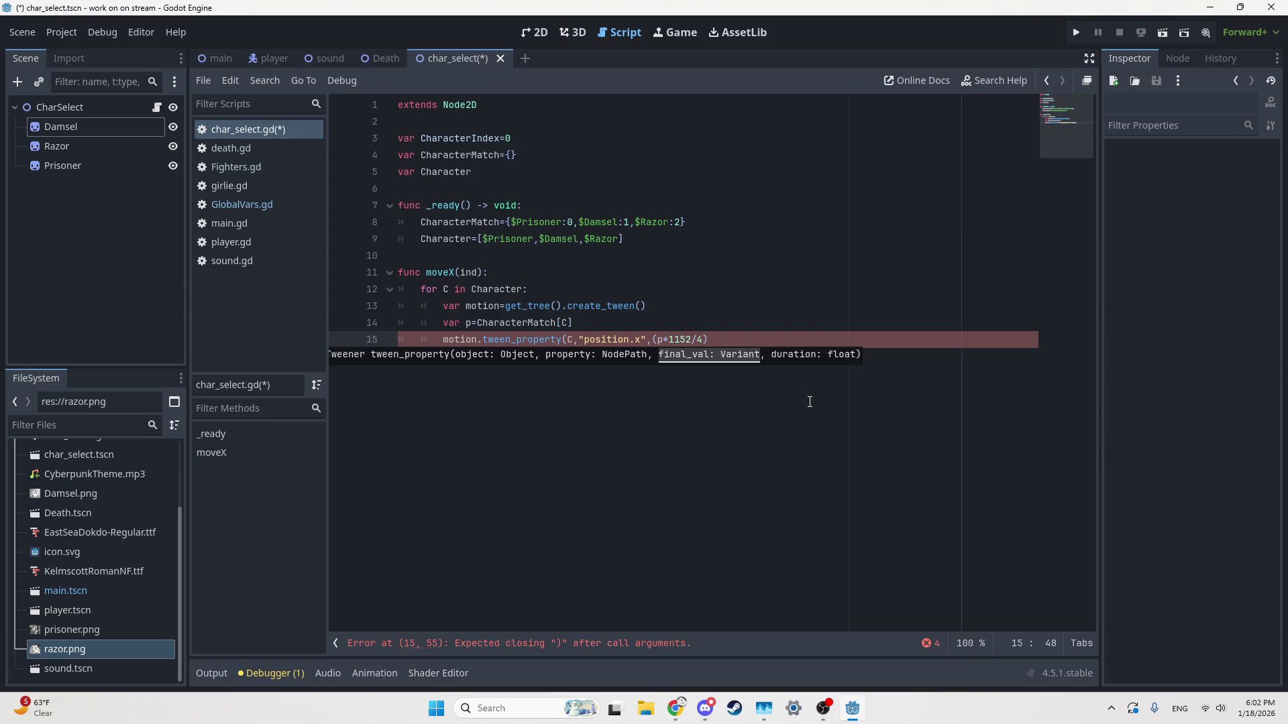
pyautogui.moveTo(471, 138); pyautogui.dragTo(421, 138)
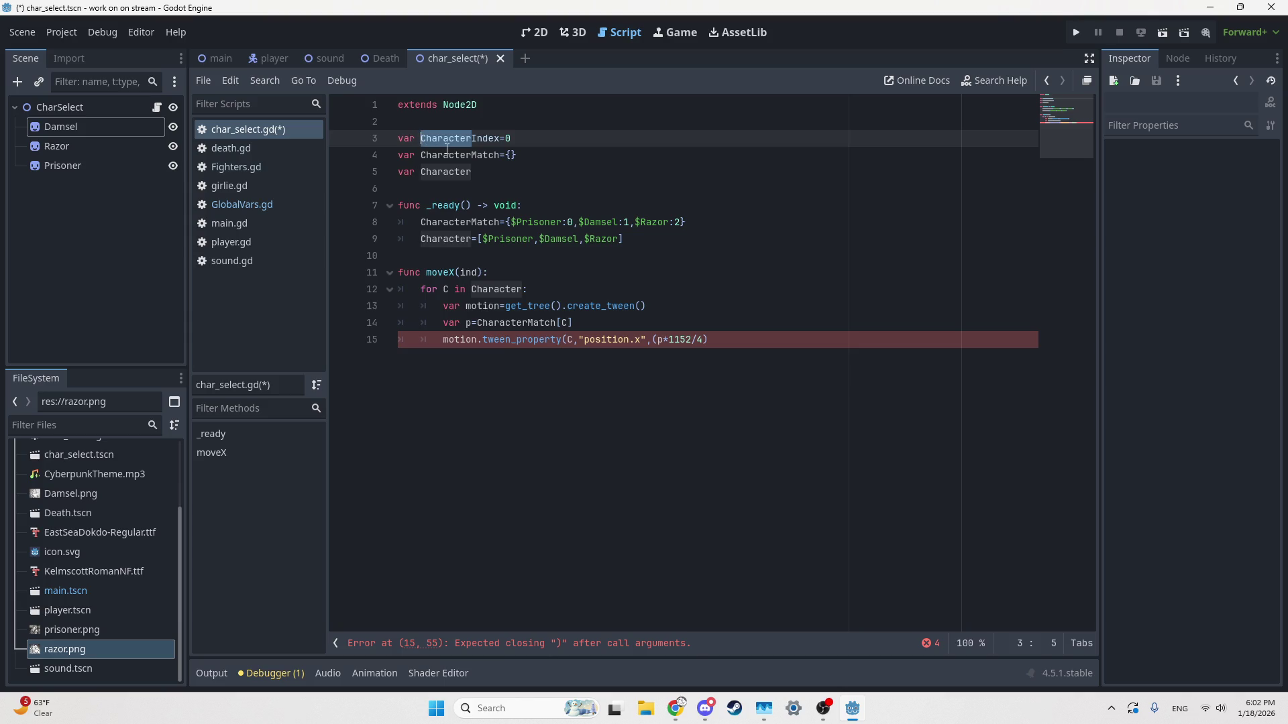
pyautogui.press('BackSpace')
# Step: Complete the tween target as (p-Index+2)*1152/4
pyautogui.click(581, 340)
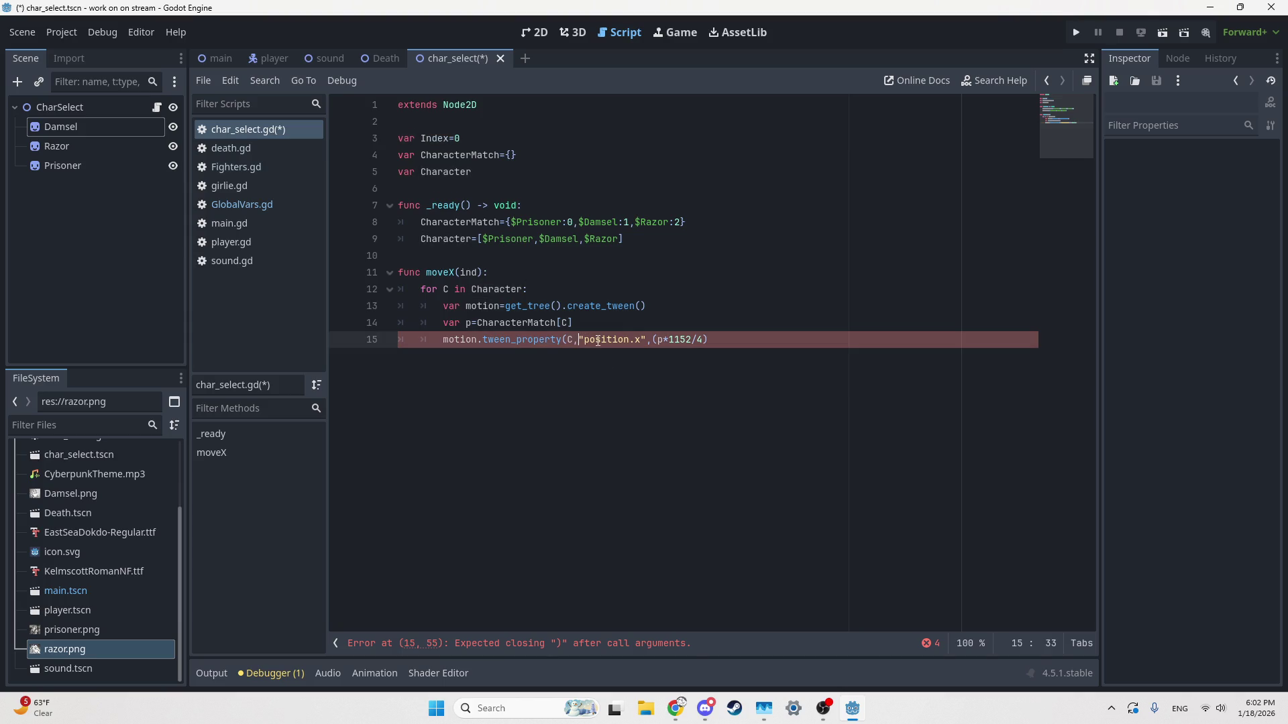
pyautogui.click(668, 339)
pyautogui.write(')')
pyautogui.write('-ind')
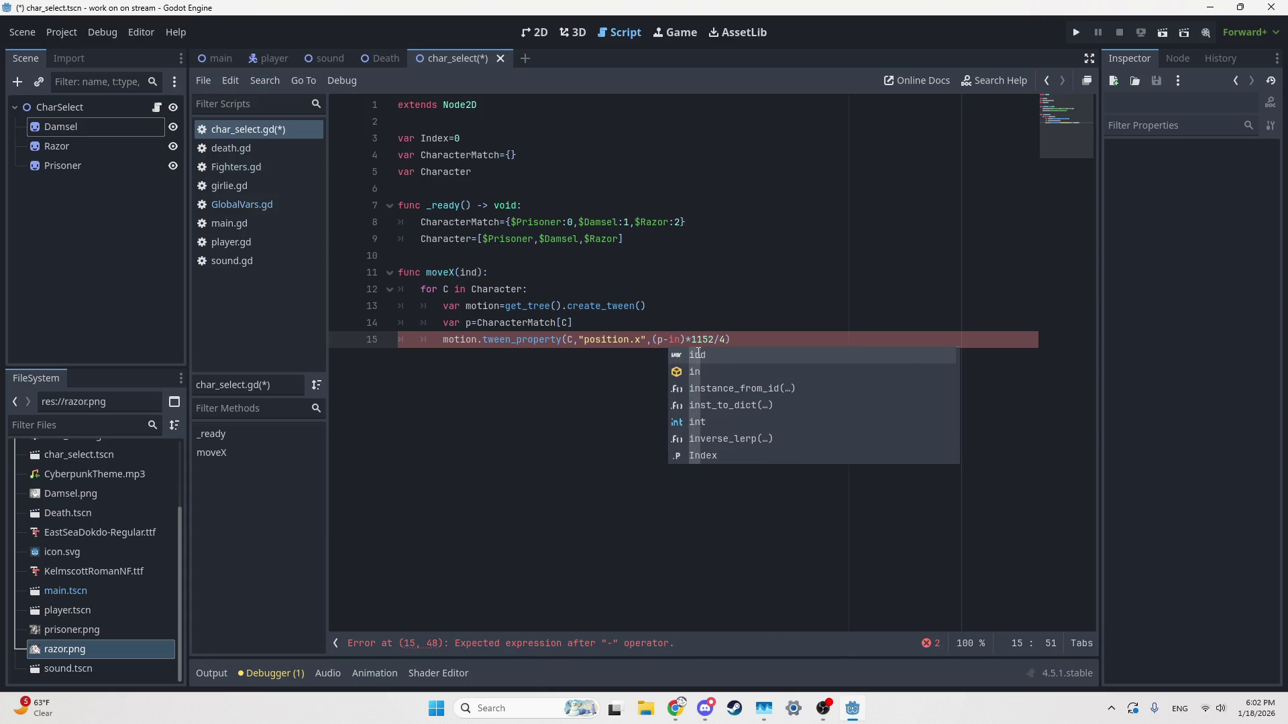
pyautogui.press('Down')
pyautogui.press('Return')
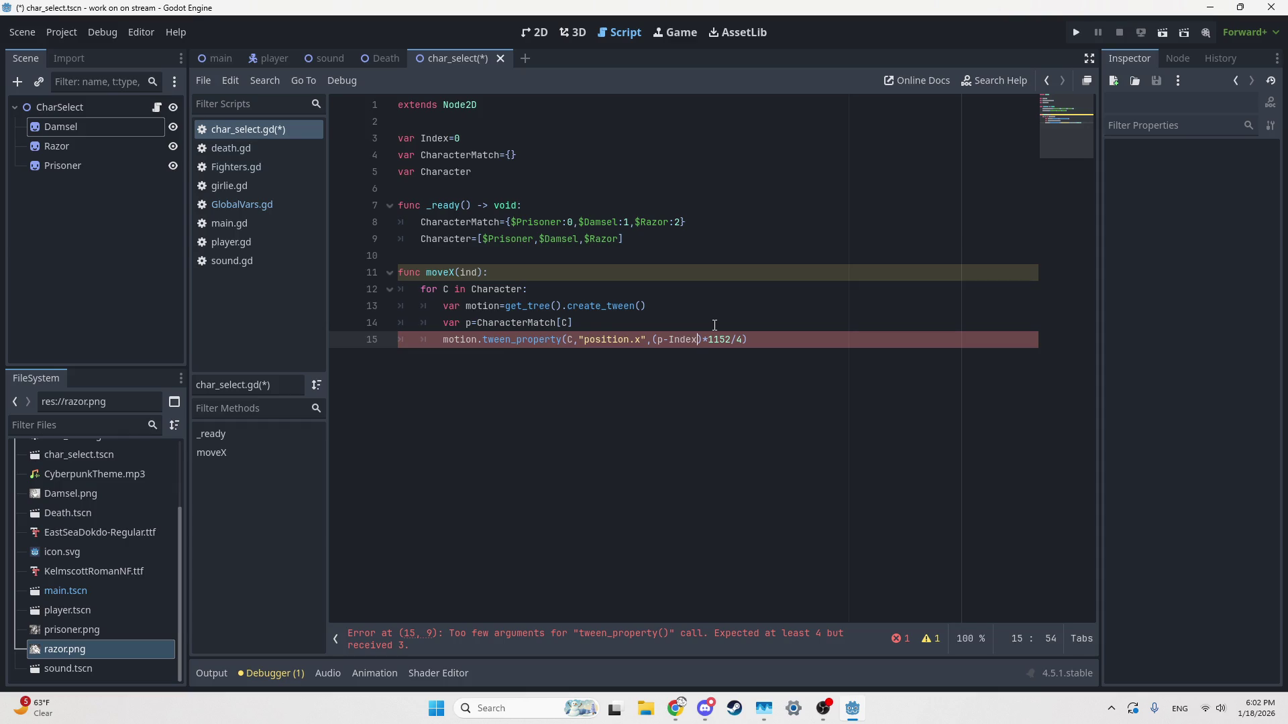
pyautogui.write('+2')
# Step: Look over the Prisoner character-select concept sketch in Discord
pyautogui.click(705, 708)
pyautogui.scroll(15, 415, 341)
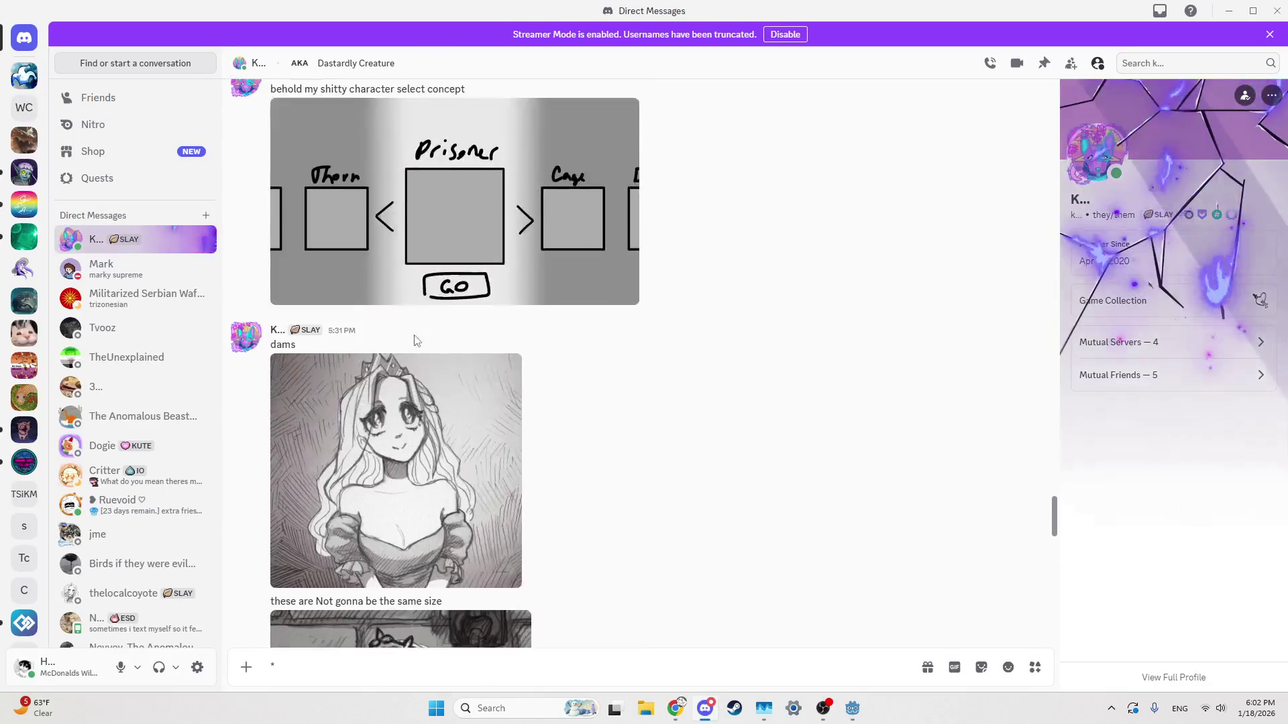
pyautogui.scroll(5, 416, 341)
pyautogui.click(454, 538)
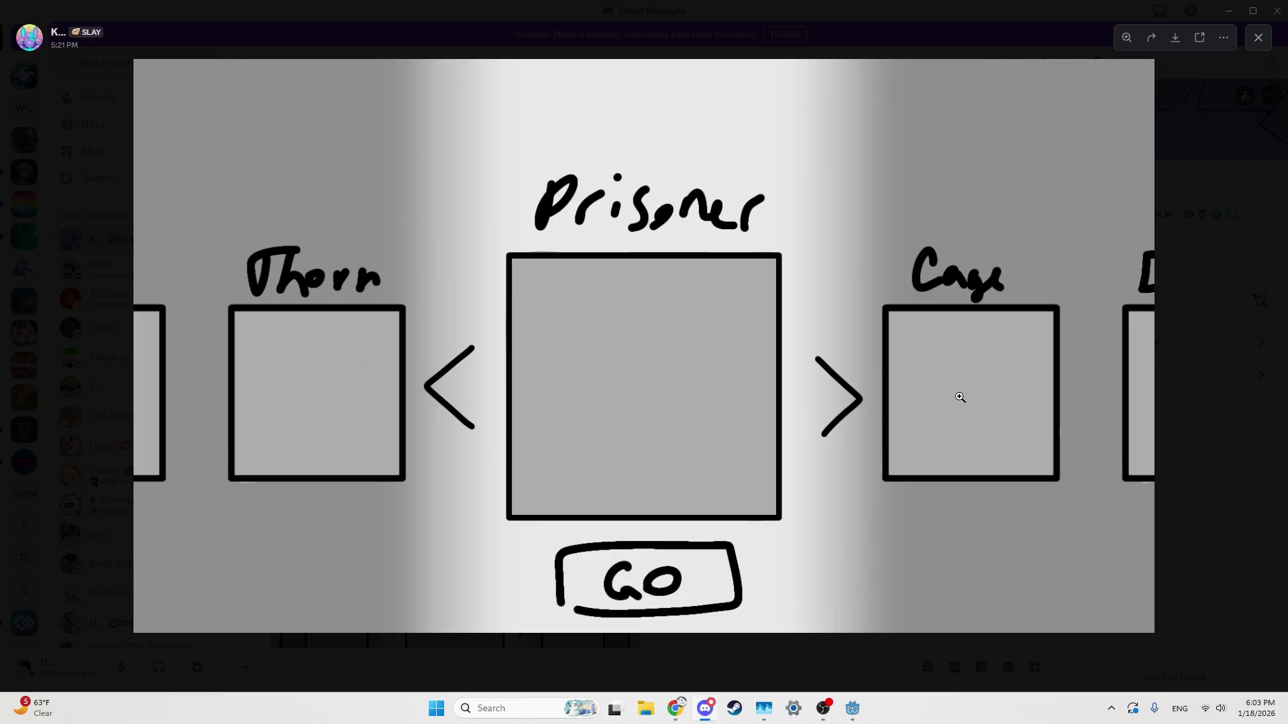
# Step: Back in Godot, add a comma to the tween_property call on line 15 for its duration argument
pyautogui.click(860, 711)
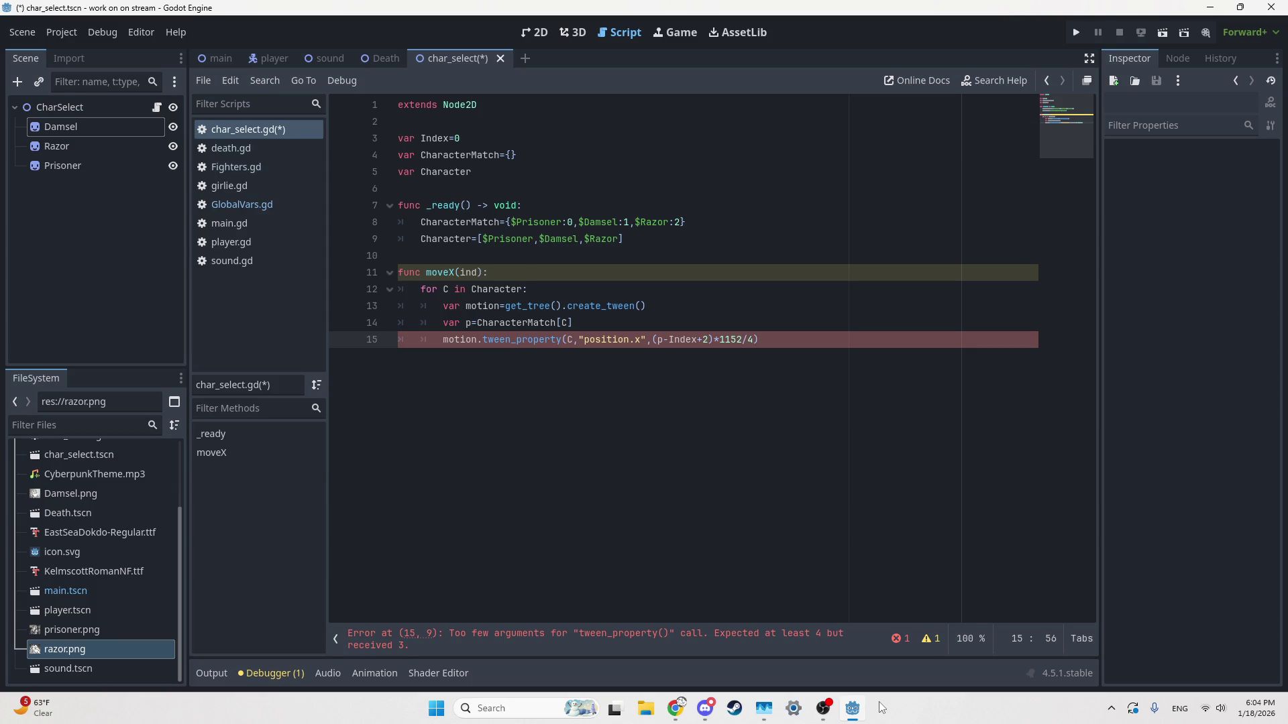
pyautogui.click(755, 339)
pyautogui.write(',')
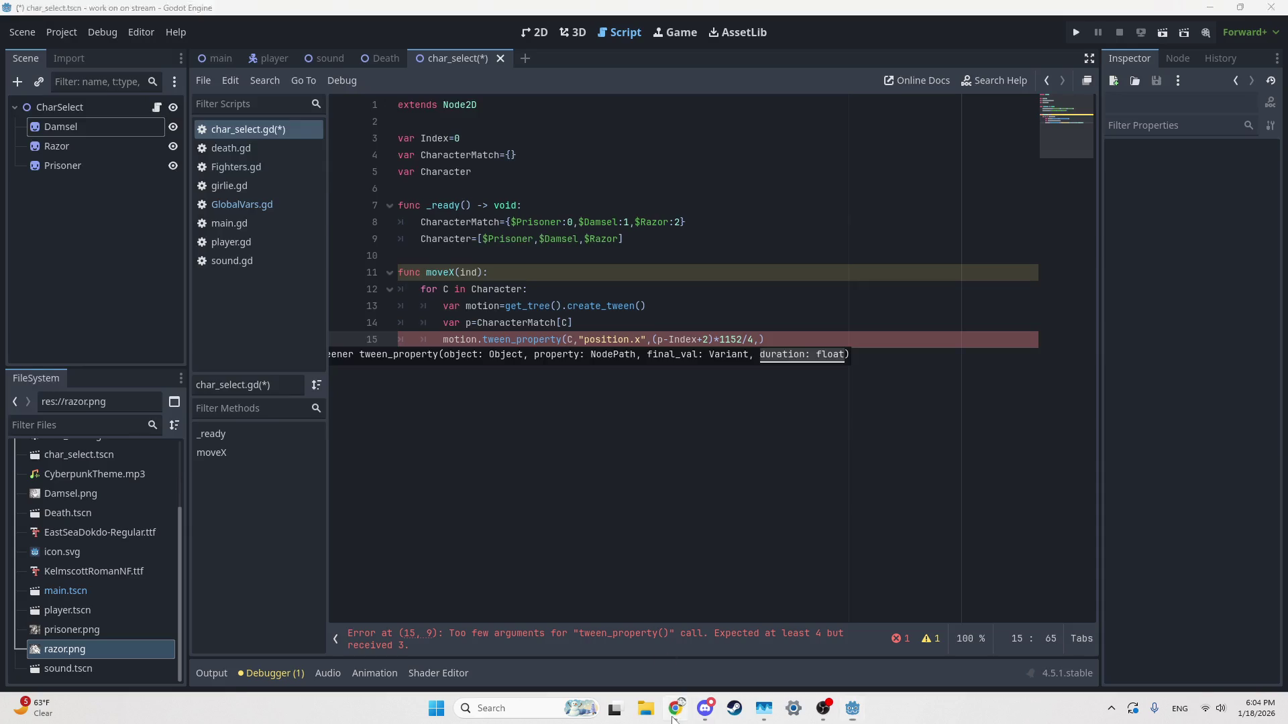
pyautogui.click(674, 714)
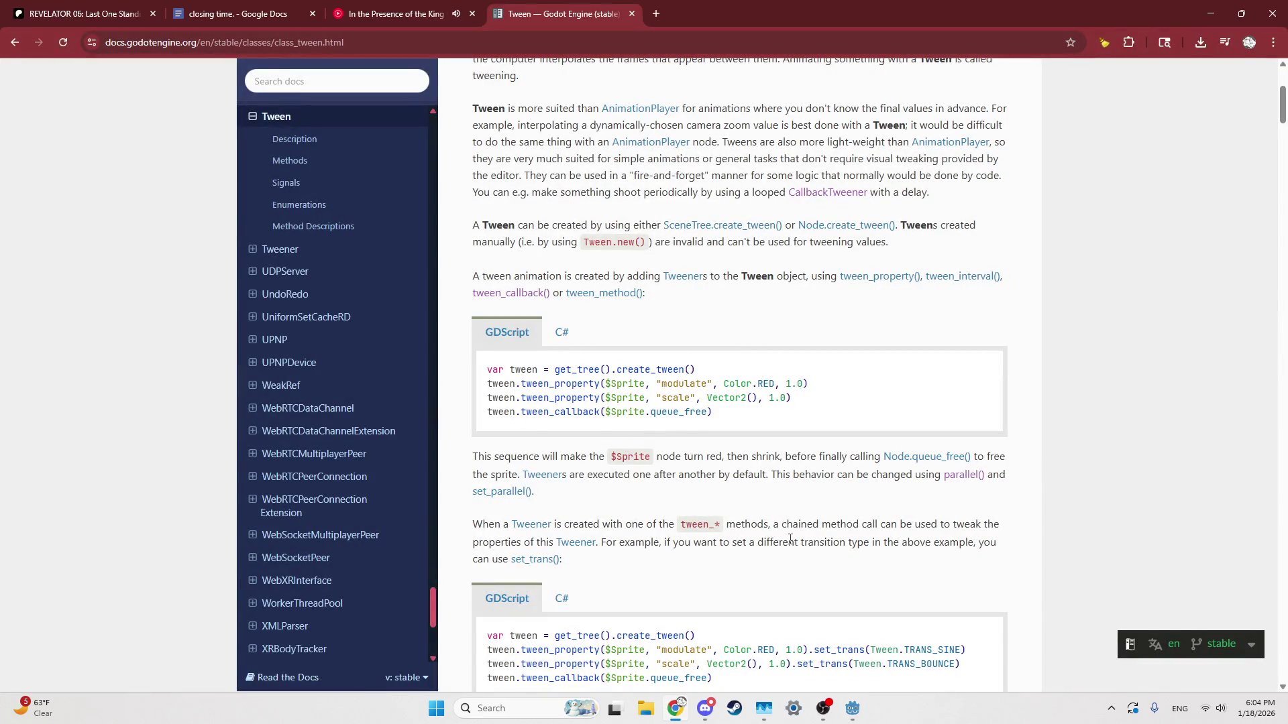
# Step: Read through the Tween documentation's tween_property example code
pyautogui.scroll(4, 773, 507)
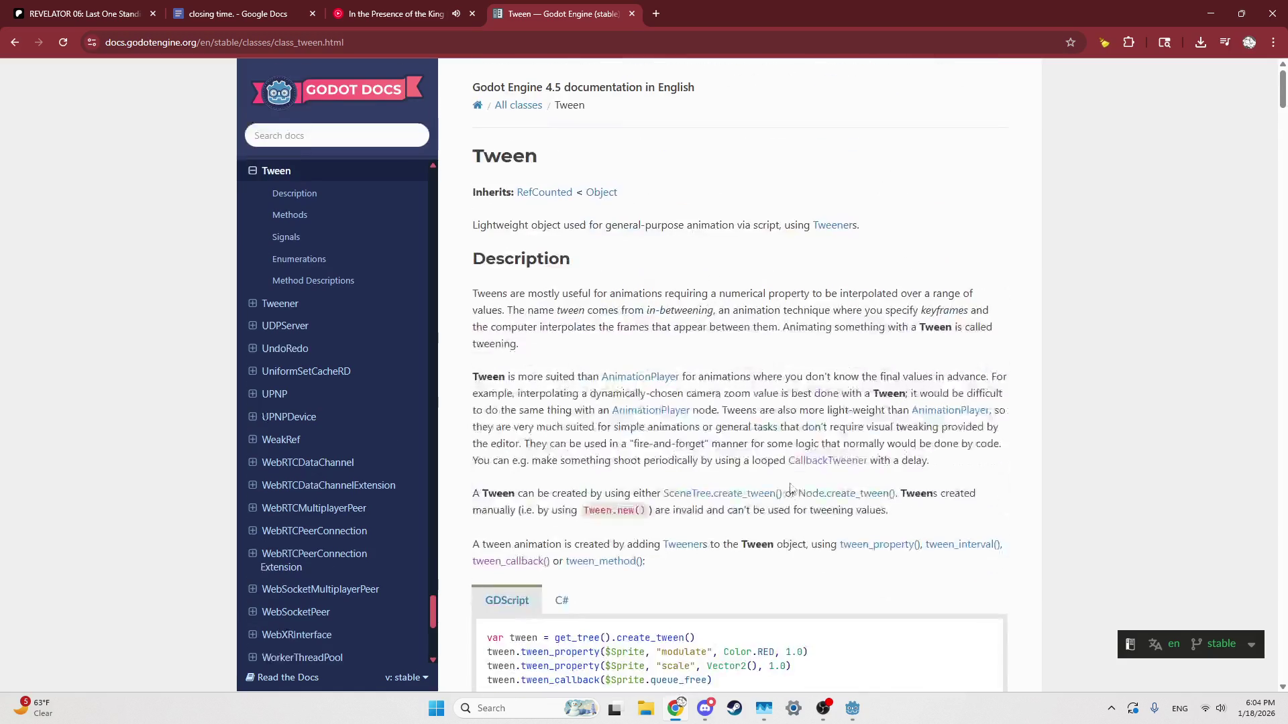
pyautogui.scroll(-3, 817, 457)
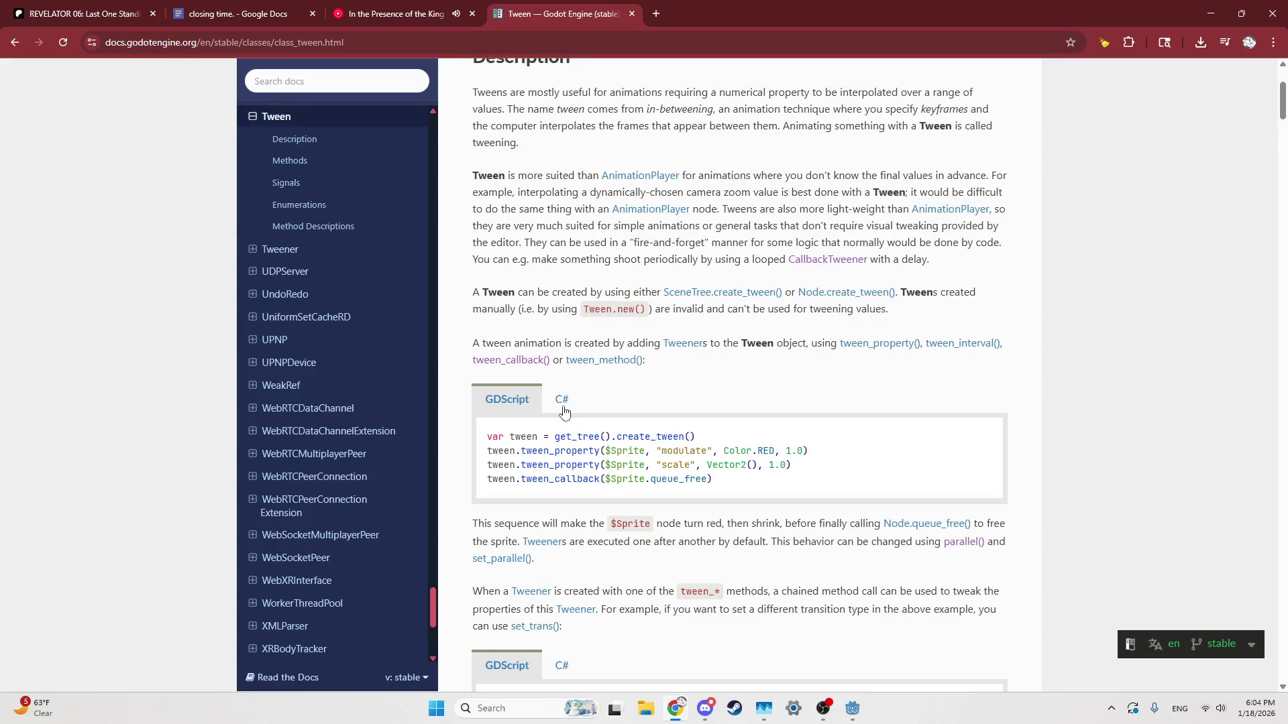
pyautogui.moveTo(770, 451); pyautogui.dragTo(785, 466)
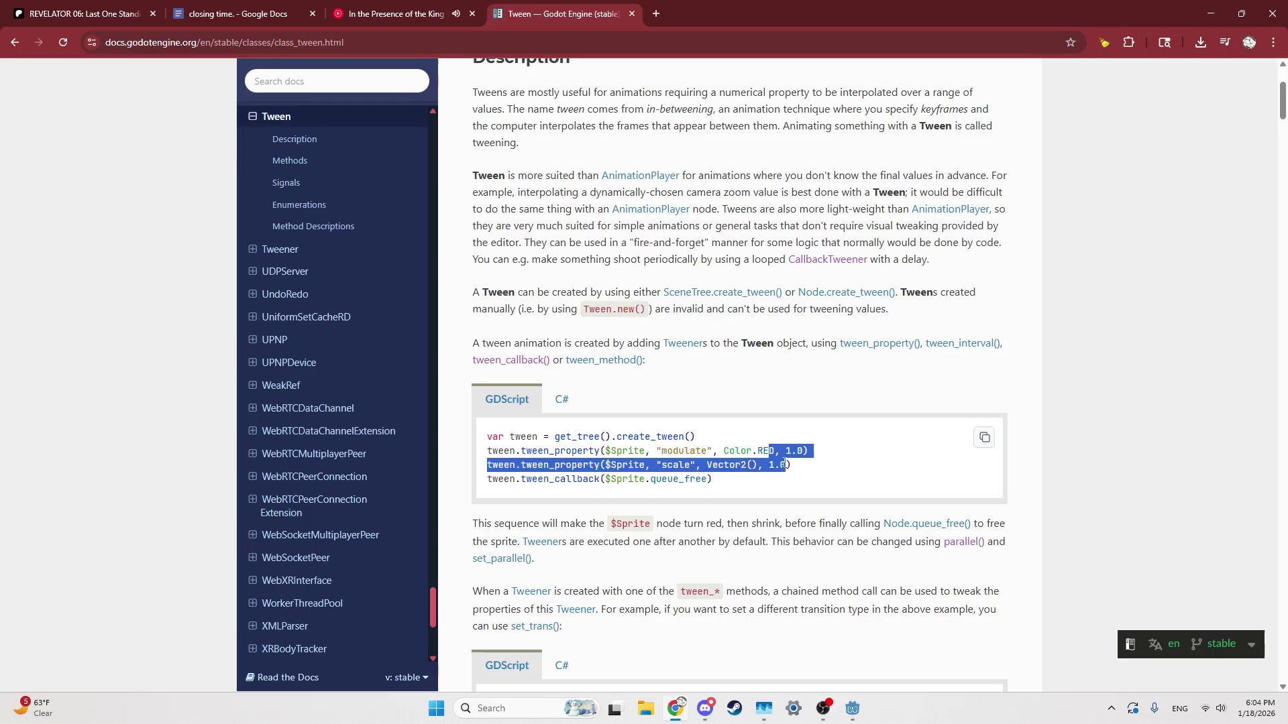
pyautogui.click(776, 466)
pyautogui.scroll(3, 634, 492)
pyautogui.scroll(-7, 541, 412)
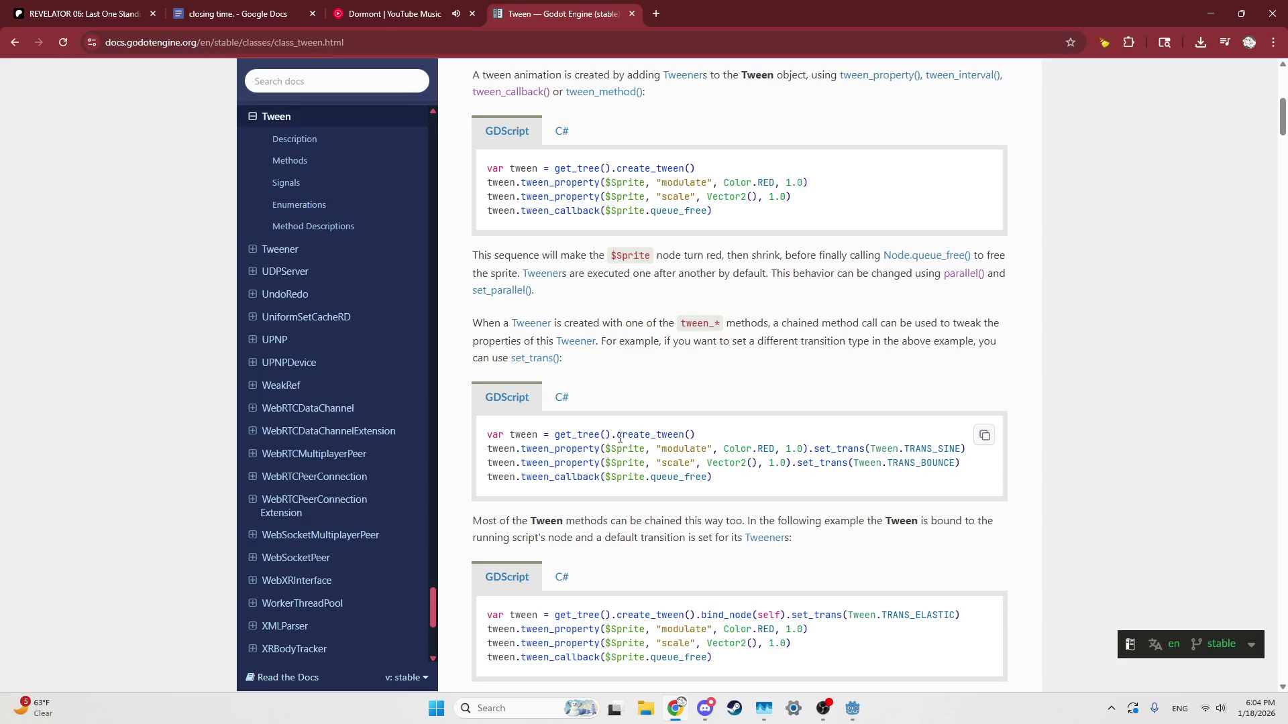
pyautogui.moveTo(835, 169)
pyautogui.mouseDown()
pyautogui.moveTo(786, 183)
pyautogui.moveTo(805, 199)
pyautogui.mouseUp()
pyautogui.click(813, 176)
pyautogui.scroll(-6, 834, 329)
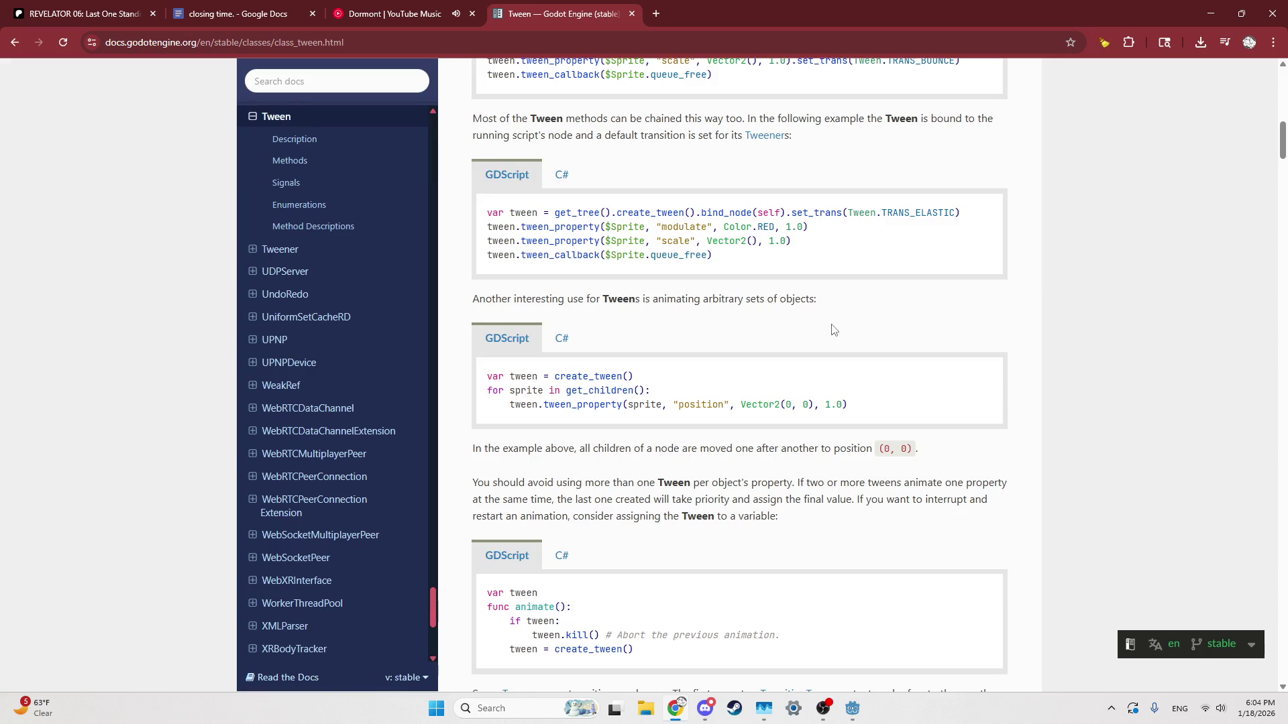
pyautogui.scroll(5, 671, 302)
pyautogui.scroll(3, 339, 268)
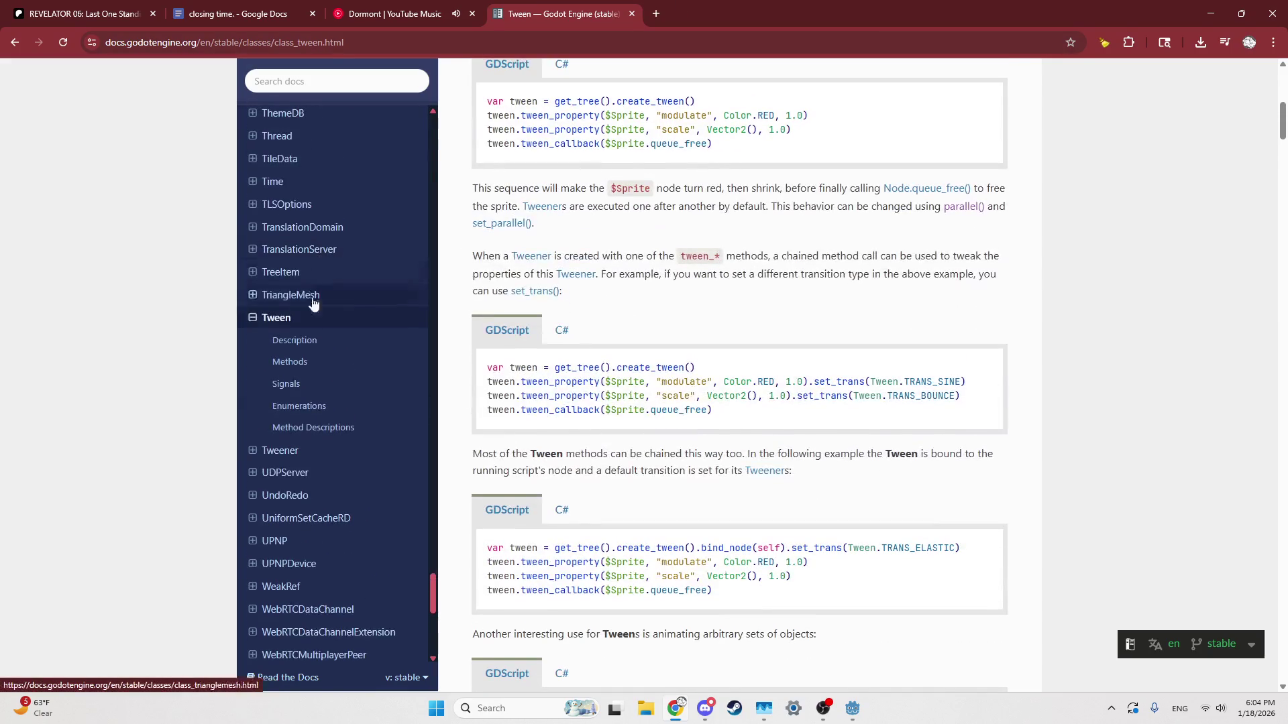
# Step: Check the tween_property reference from the Tween methods table, then return to Godot
pyautogui.click(305, 362)
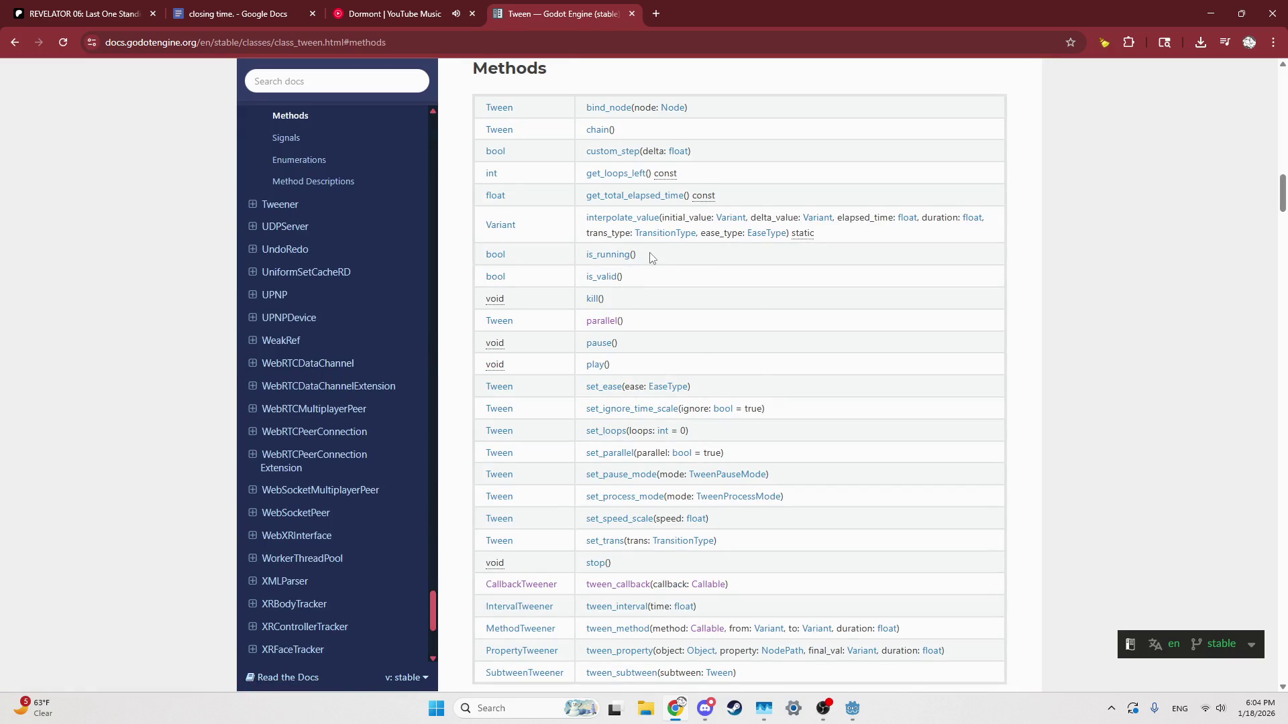
pyautogui.scroll(-2, 653, 252)
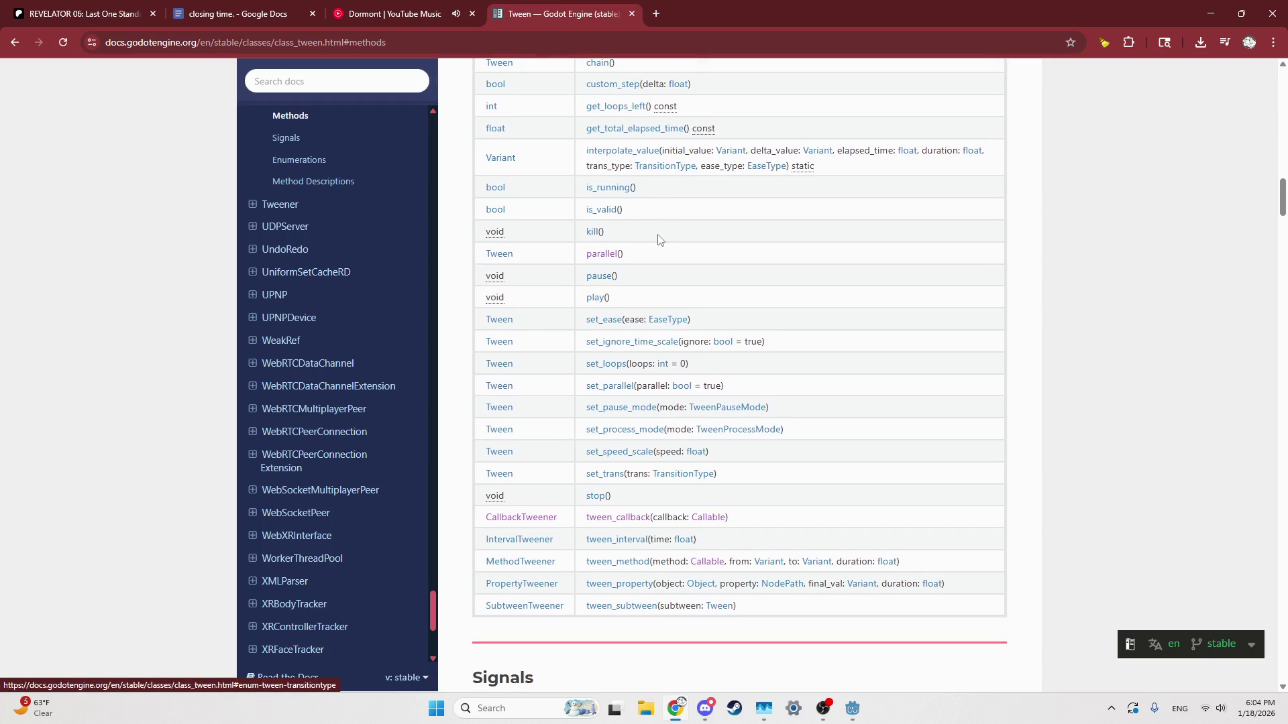
pyautogui.scroll(-2, 656, 242)
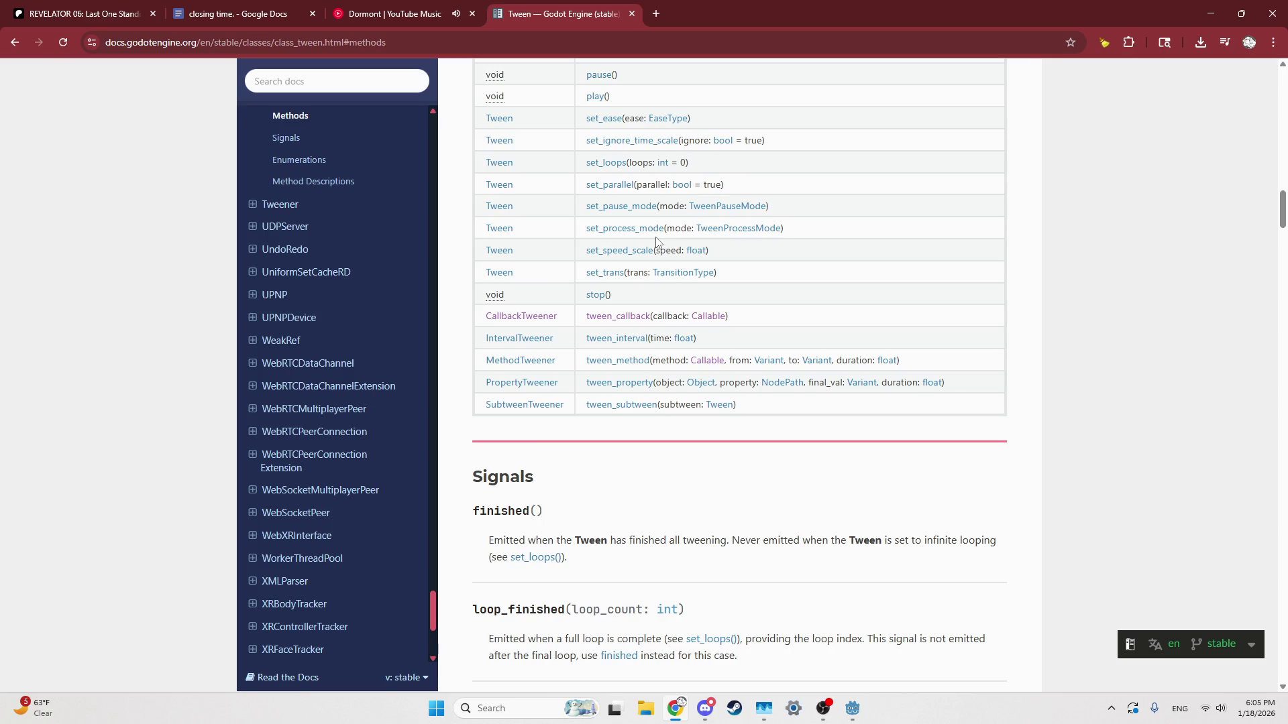
pyautogui.moveTo(575, 271); pyautogui.dragTo(629, 277)
pyautogui.middleClick(630, 382)
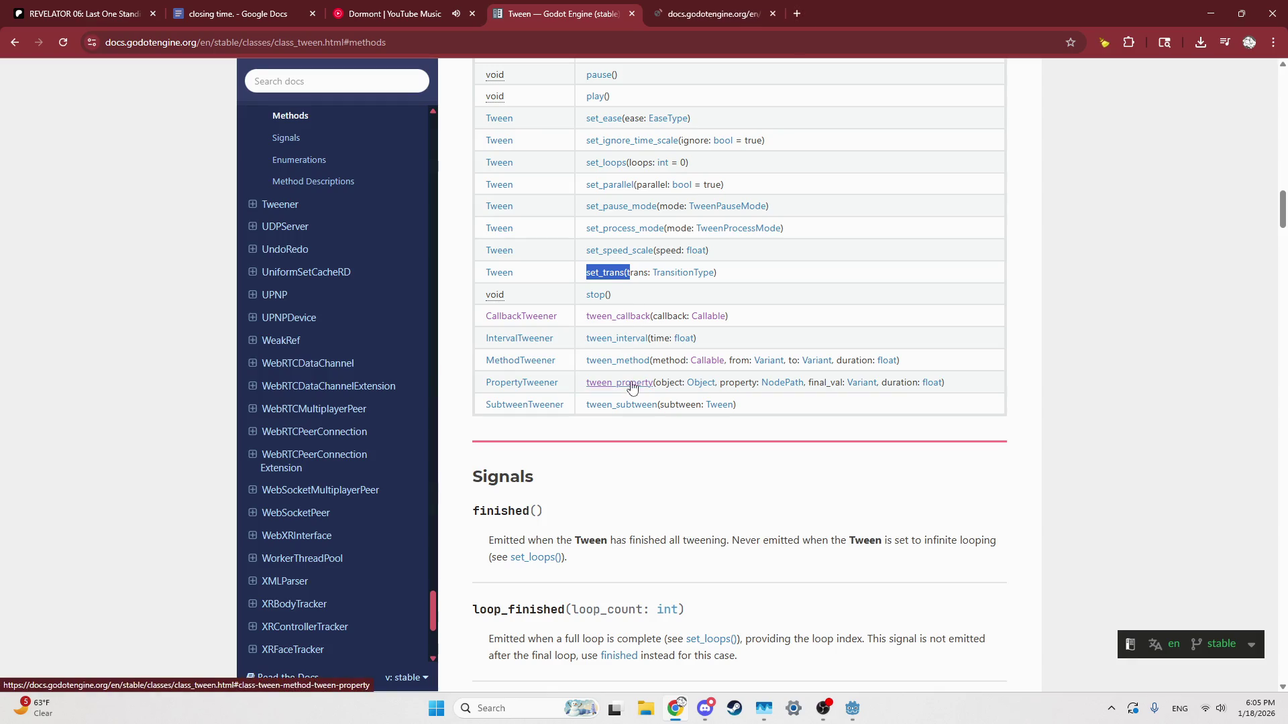
pyautogui.click(763, 8)
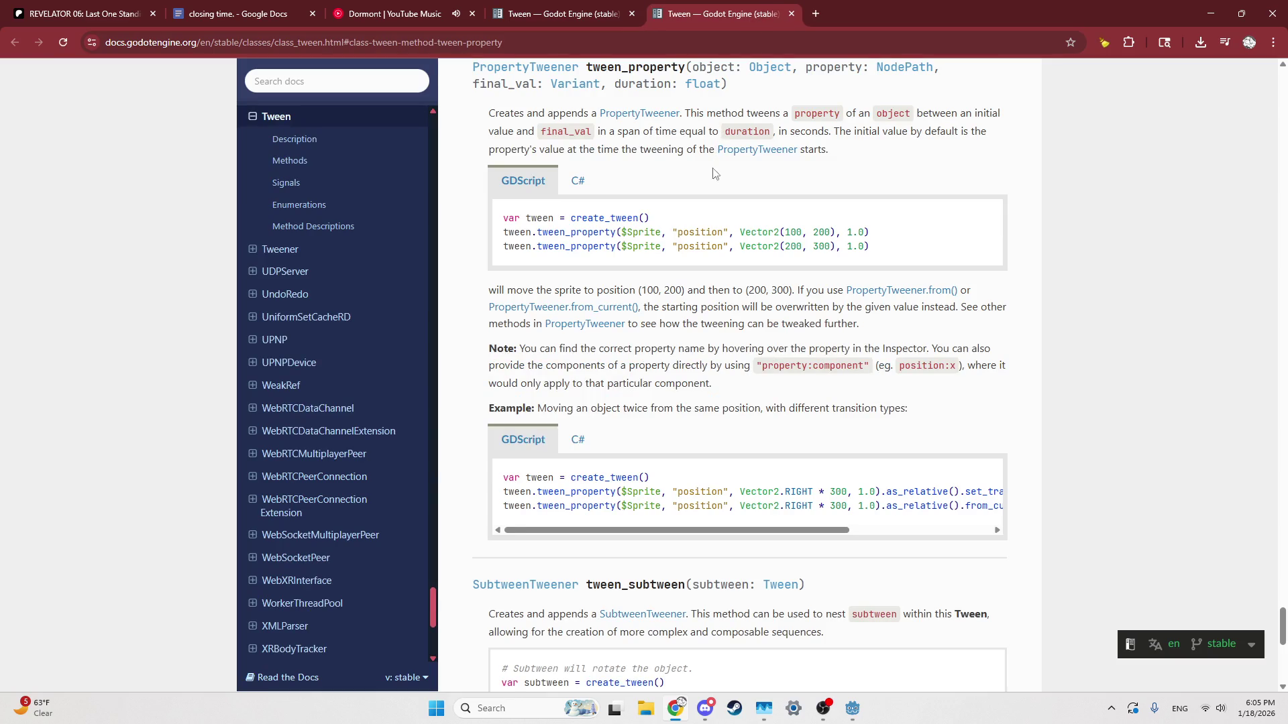
pyautogui.scroll(2, 704, 269)
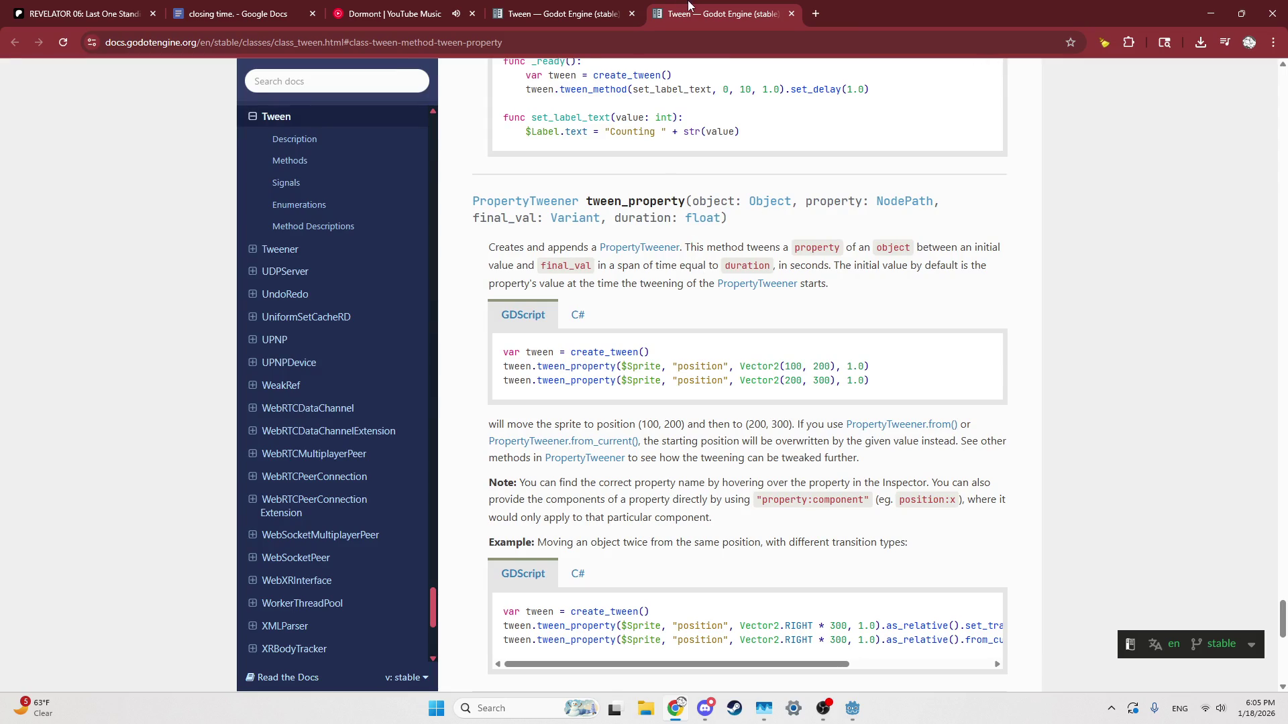
pyautogui.middleClick(690, 8)
pyautogui.click(852, 709)
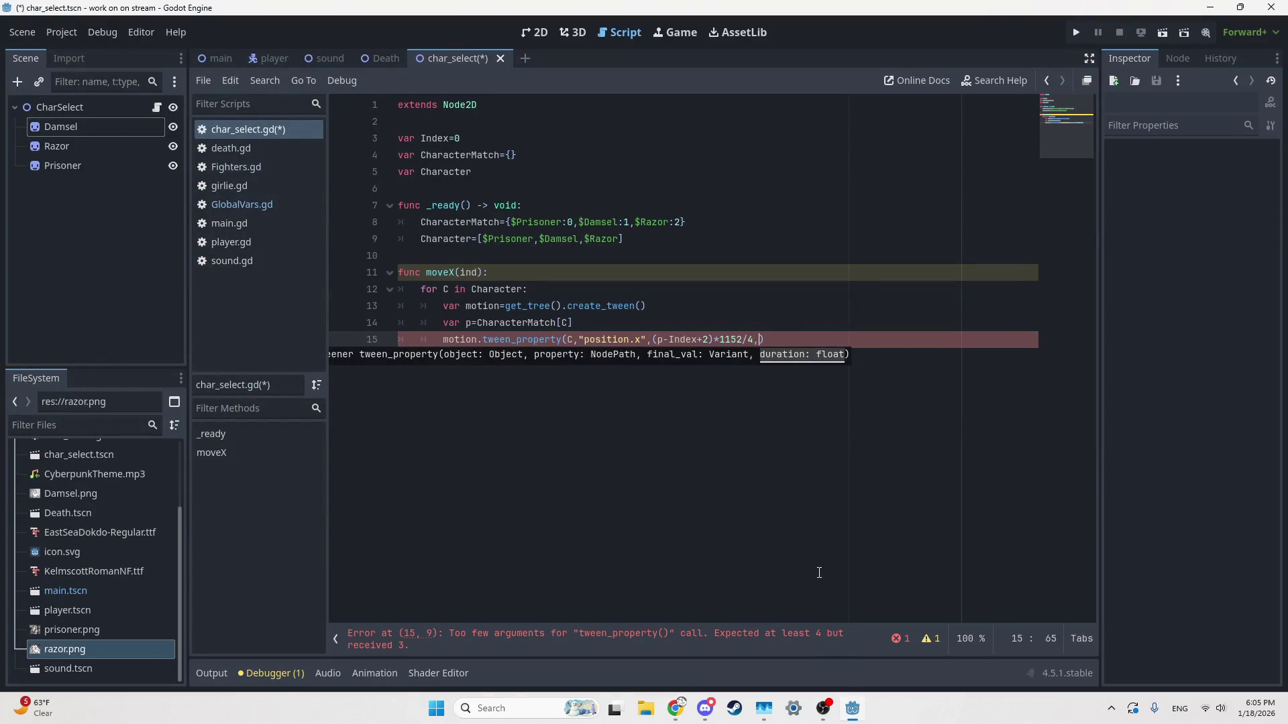
# Step: Give the tween_property call a duration of 0.33
pyautogui.write('0.33')
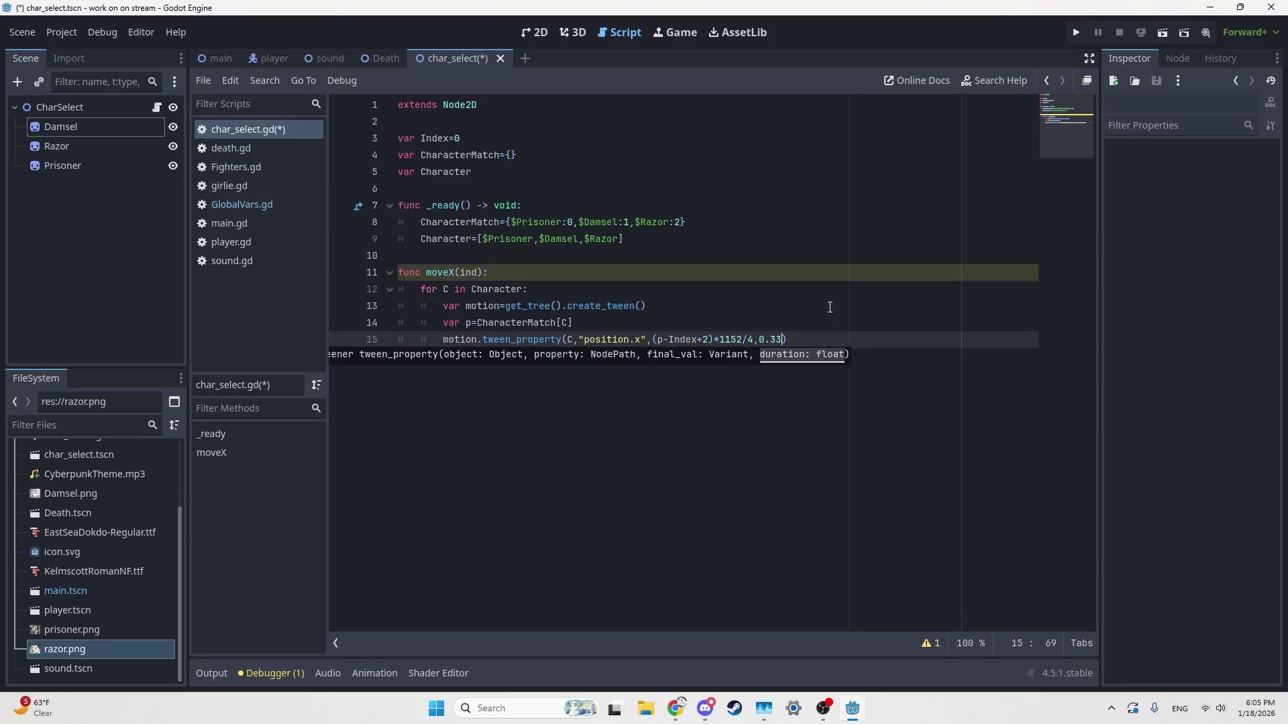
pyautogui.click(838, 273)
pyautogui.click(643, 305)
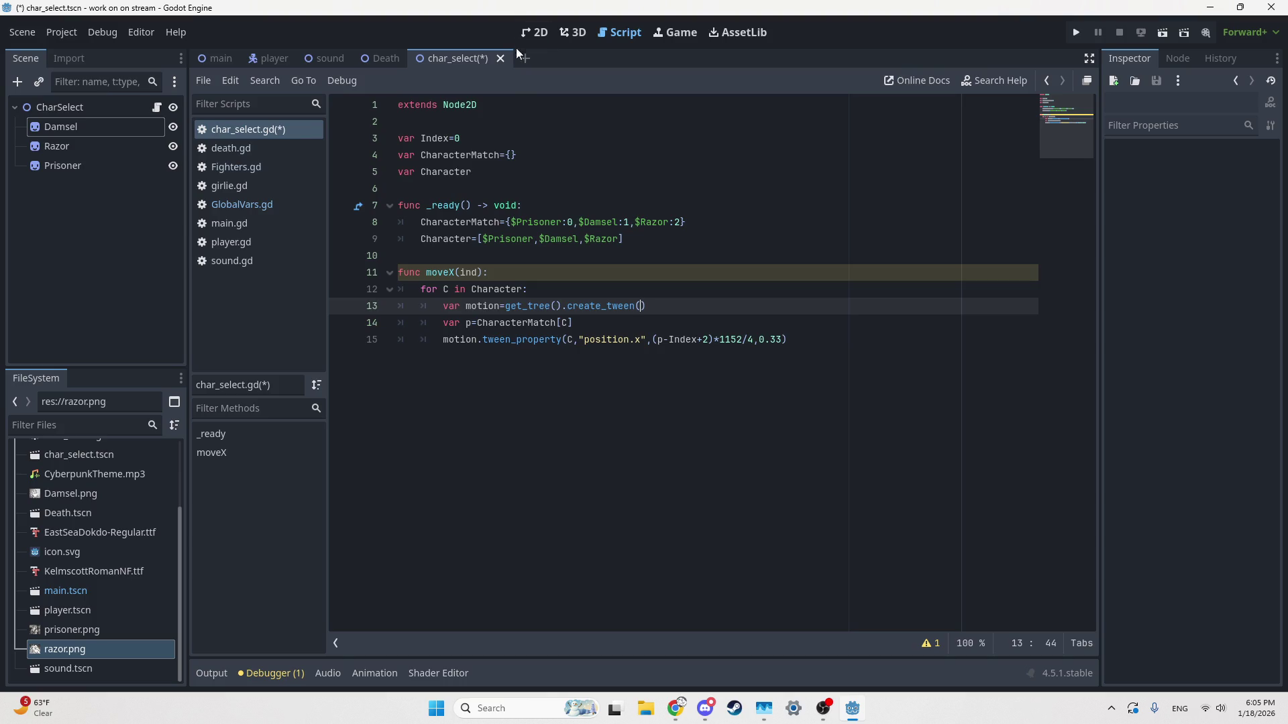
# Step: Change the Index declaration on line 3 from 0 to 1
pyautogui.click(480, 142)
pyautogui.press('BackSpace')
pyautogui.write('1')
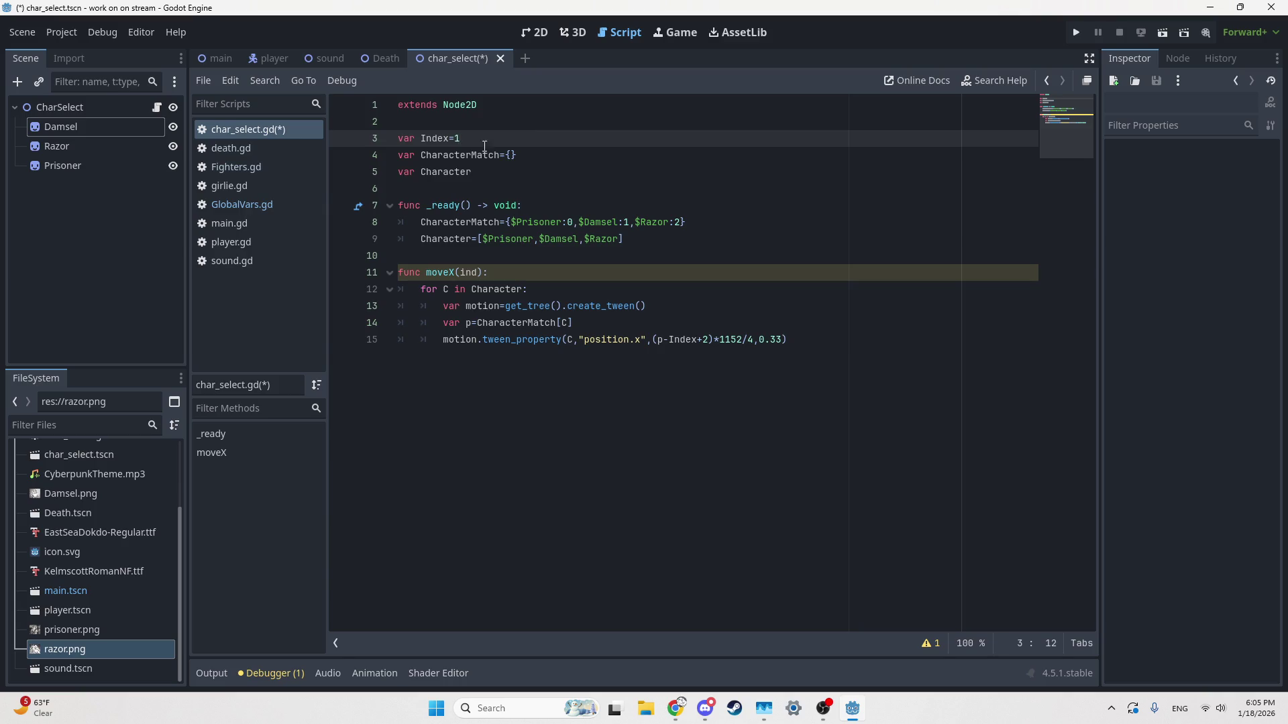
pyautogui.click(532, 41)
# Step: Add a Button child to CharSelect and name it LeftButton
pyautogui.scroll(-3, 697, 454)
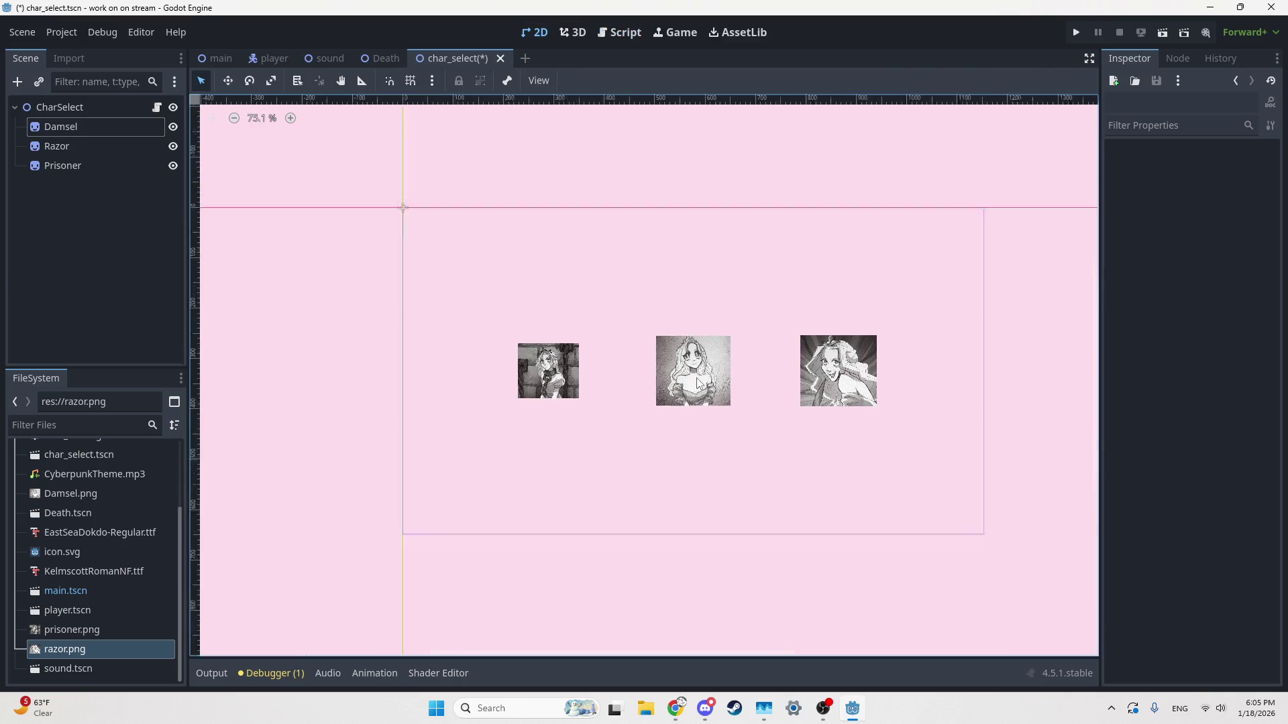
pyautogui.scroll(-3, 697, 460)
pyautogui.hscroll(4, 697, 460)
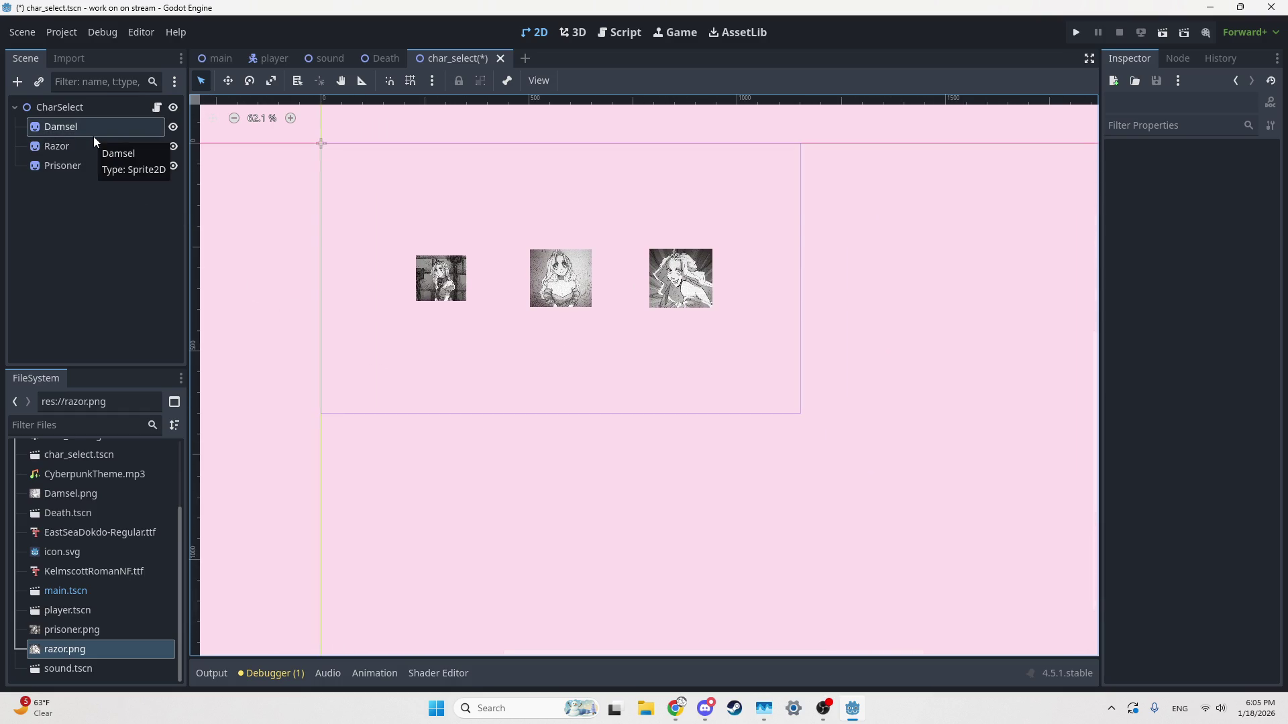
pyautogui.click(60, 107)
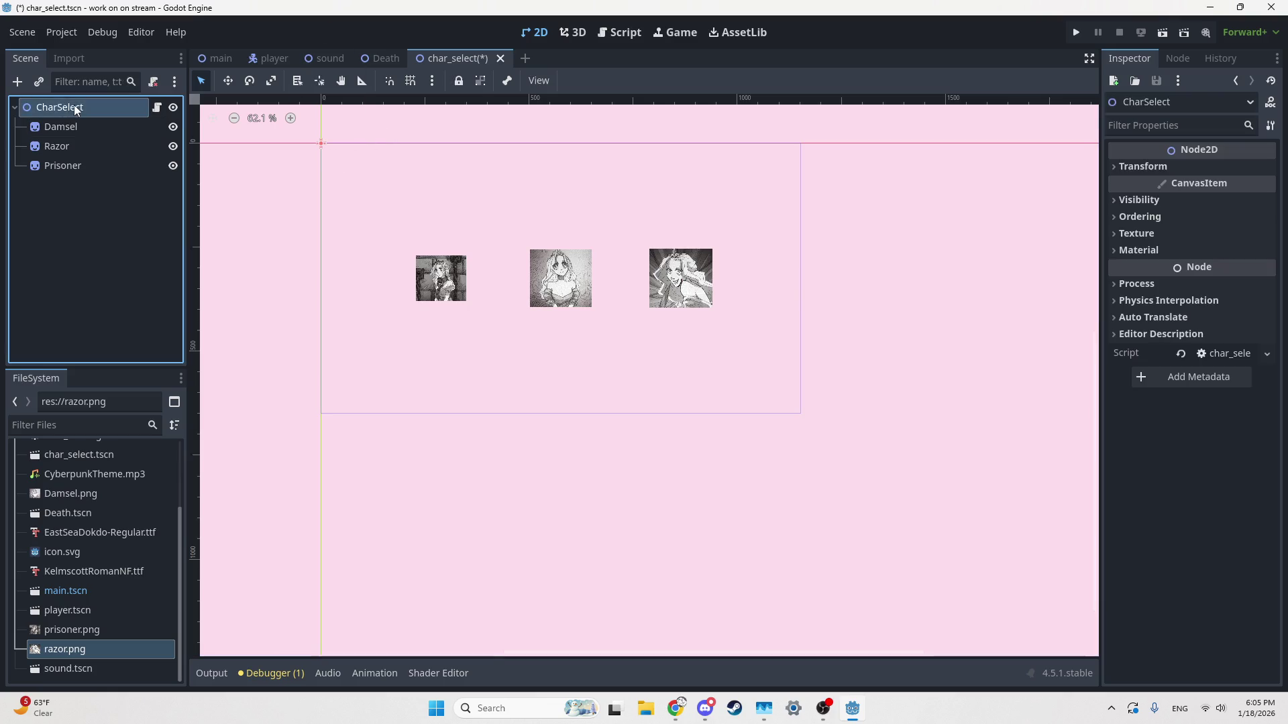
pyautogui.click(18, 81)
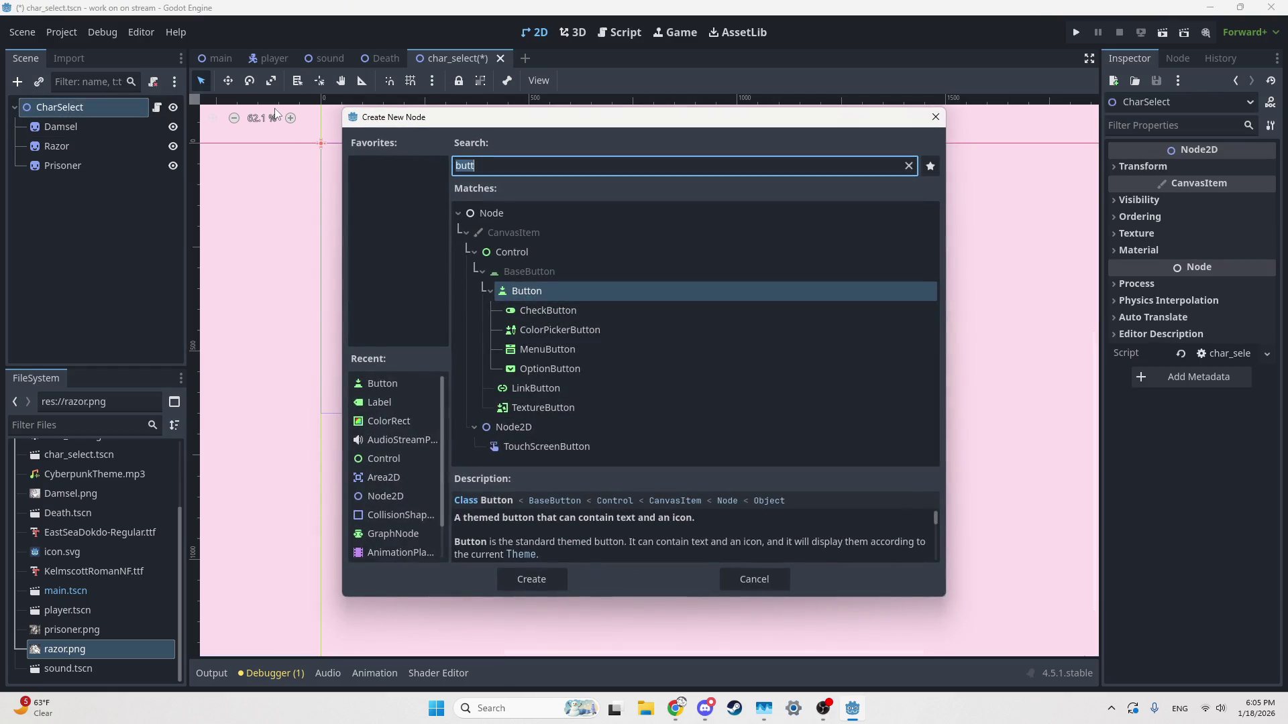
pyautogui.press('Return')
pyautogui.click(74, 184)
pyautogui.doubleClick(74, 184)
pyautogui.press('Home')
pyautogui.write('Left')
pyautogui.press('Return')
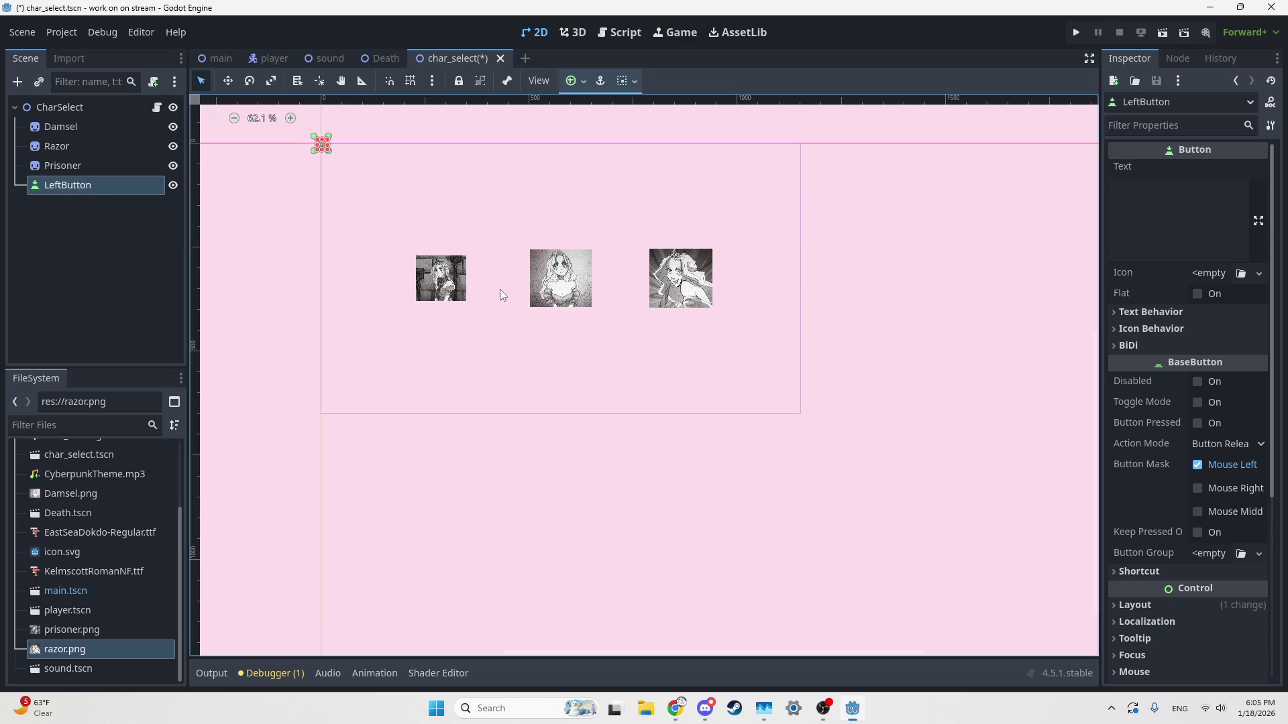
# Step: Enlarge LeftButton into a square, place it between the first two characters, and label it '<'
pyautogui.scroll(1, 341, 175)
pyautogui.moveTo(341, 178); pyautogui.dragTo(391, 273)
pyautogui.scroll(3, 391, 273)
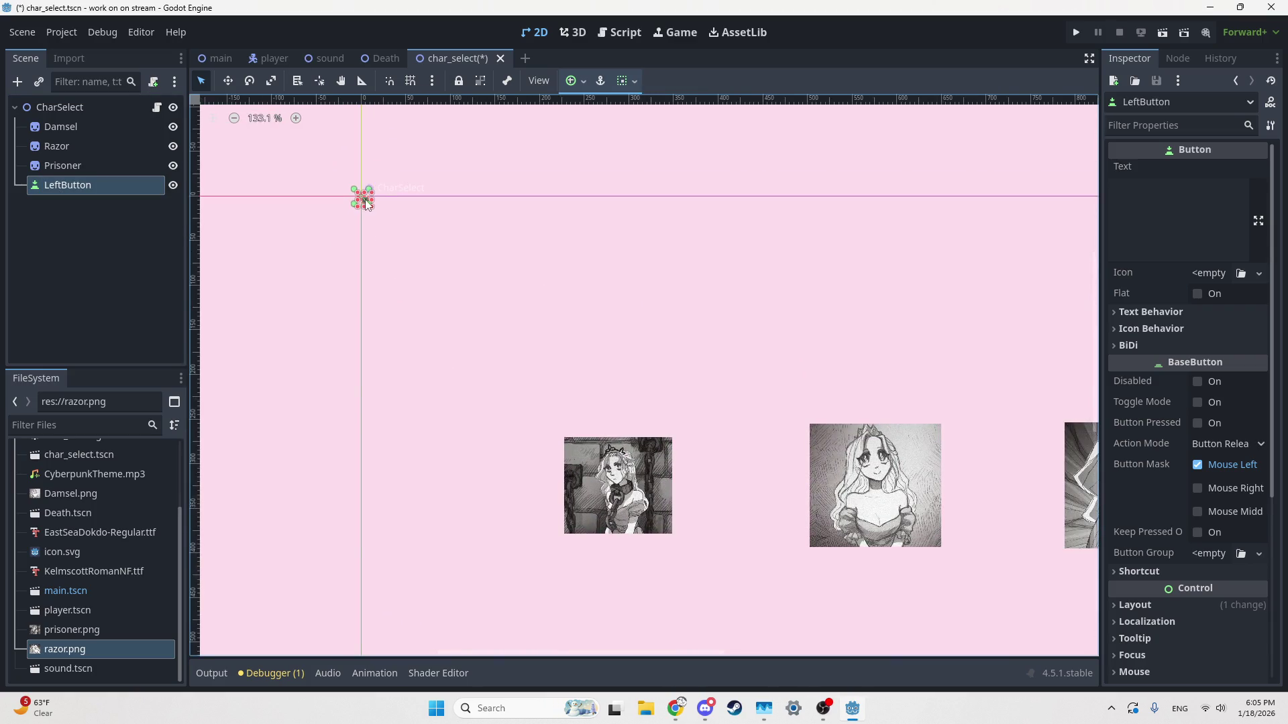
pyautogui.scroll(6, 371, 193)
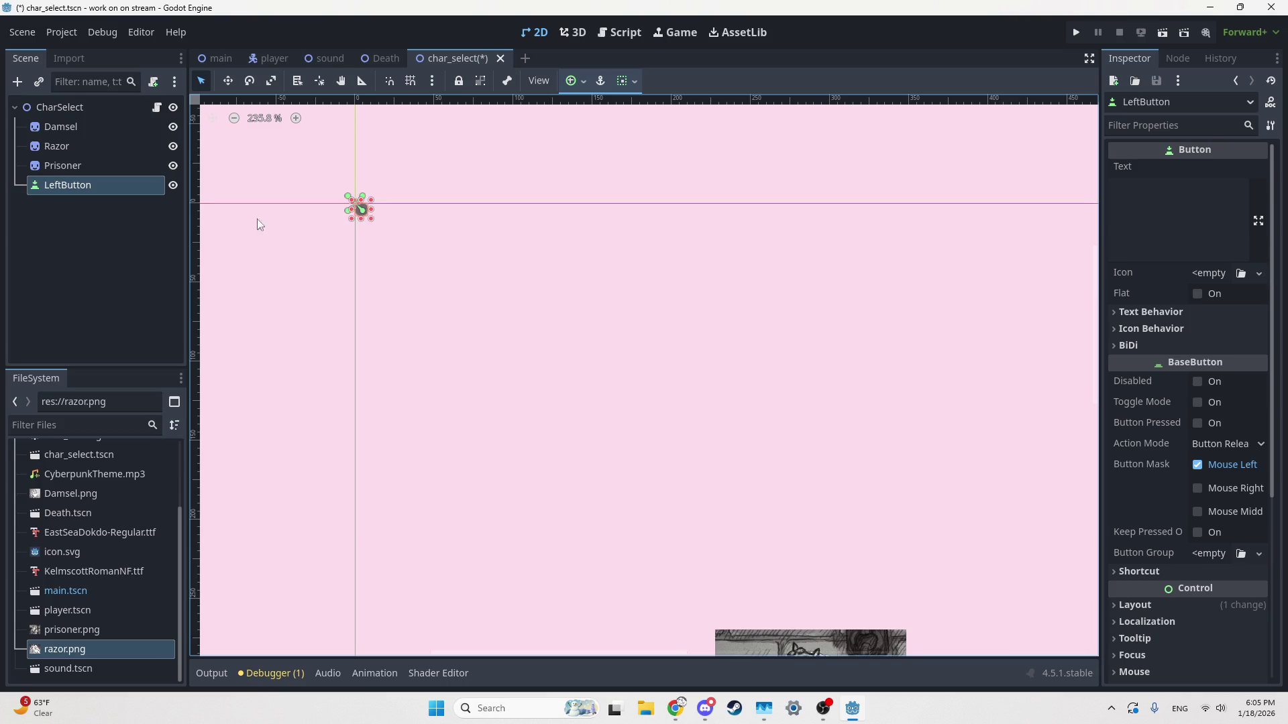
pyautogui.moveTo(371, 219)
pyautogui.mouseDown()
pyautogui.moveTo(388, 249)
pyautogui.moveTo(446, 285)
pyautogui.moveTo(711, 365)
pyautogui.mouseUp()
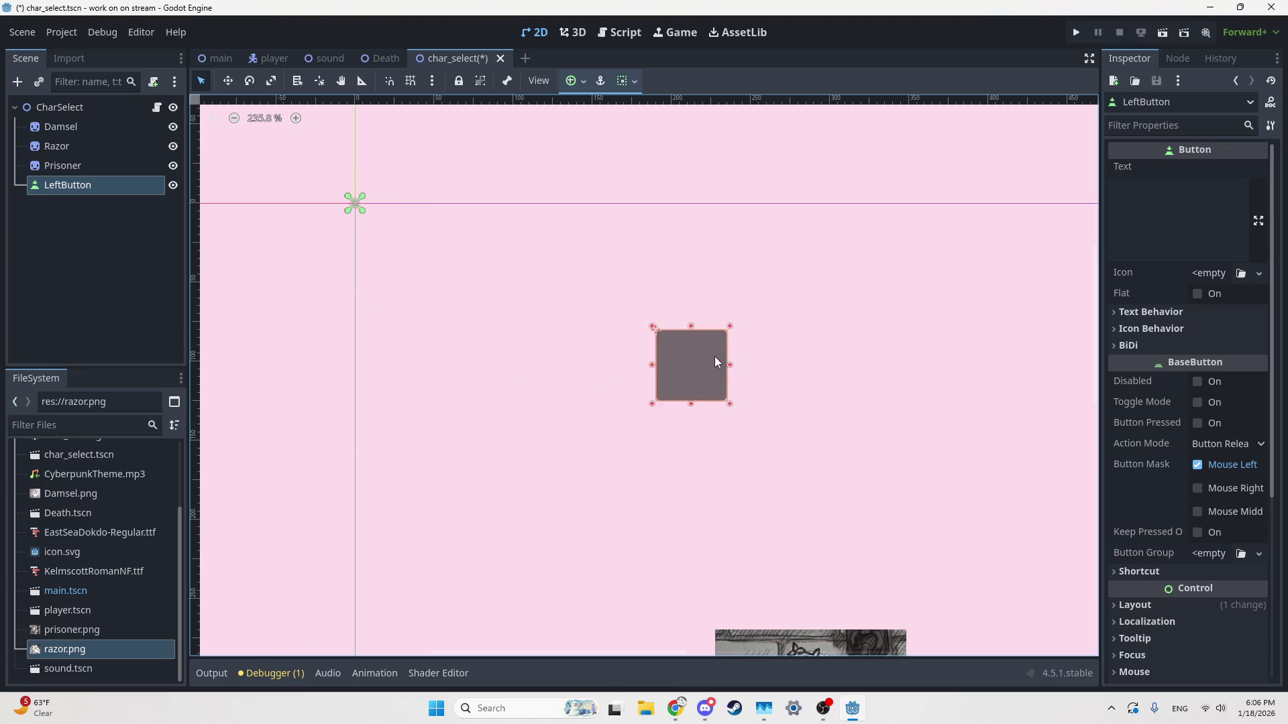
pyautogui.scroll(-5, 691, 359)
pyautogui.moveTo(867, 367)
pyautogui.mouseDown()
pyautogui.moveTo(555, 248)
pyautogui.moveTo(619, 342)
pyautogui.moveTo(705, 415)
pyautogui.moveTo(709, 359)
pyautogui.moveTo(715, 424)
pyautogui.moveTo(735, 434)
pyautogui.mouseUp()
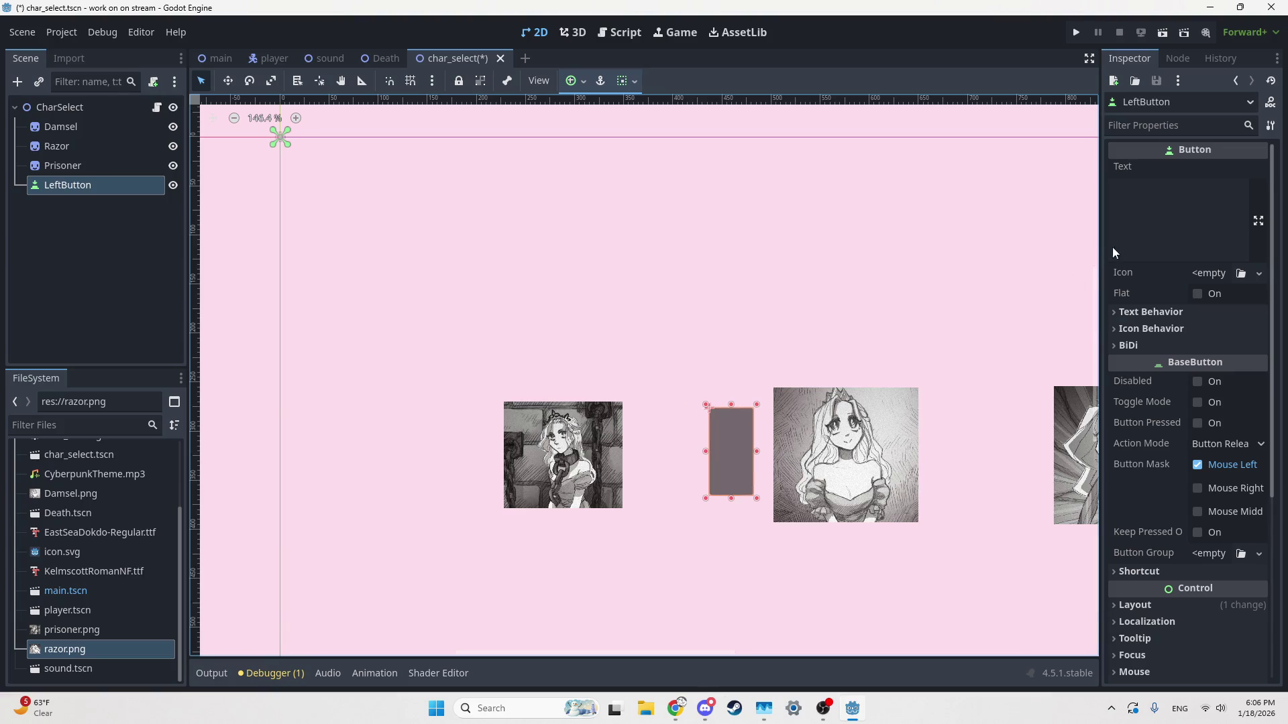
pyautogui.click(1203, 242)
pyautogui.write('<')
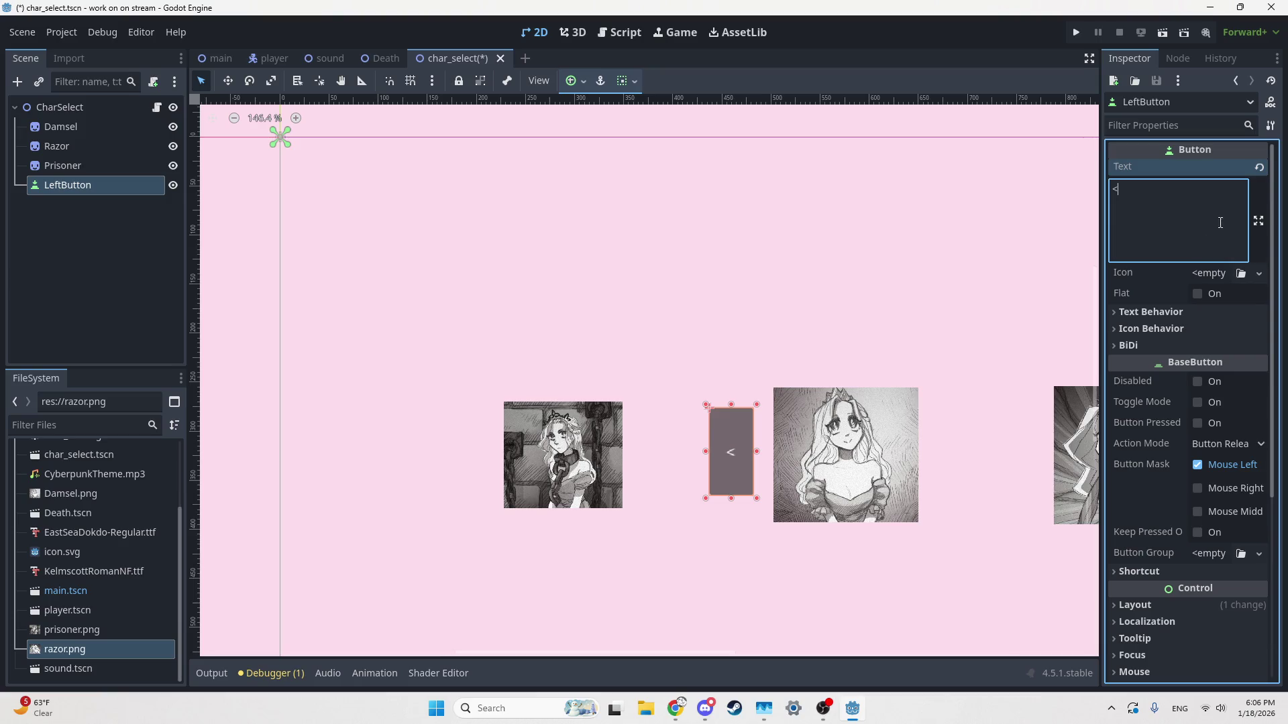
pyautogui.click(939, 285)
pyautogui.scroll(4, 770, 206)
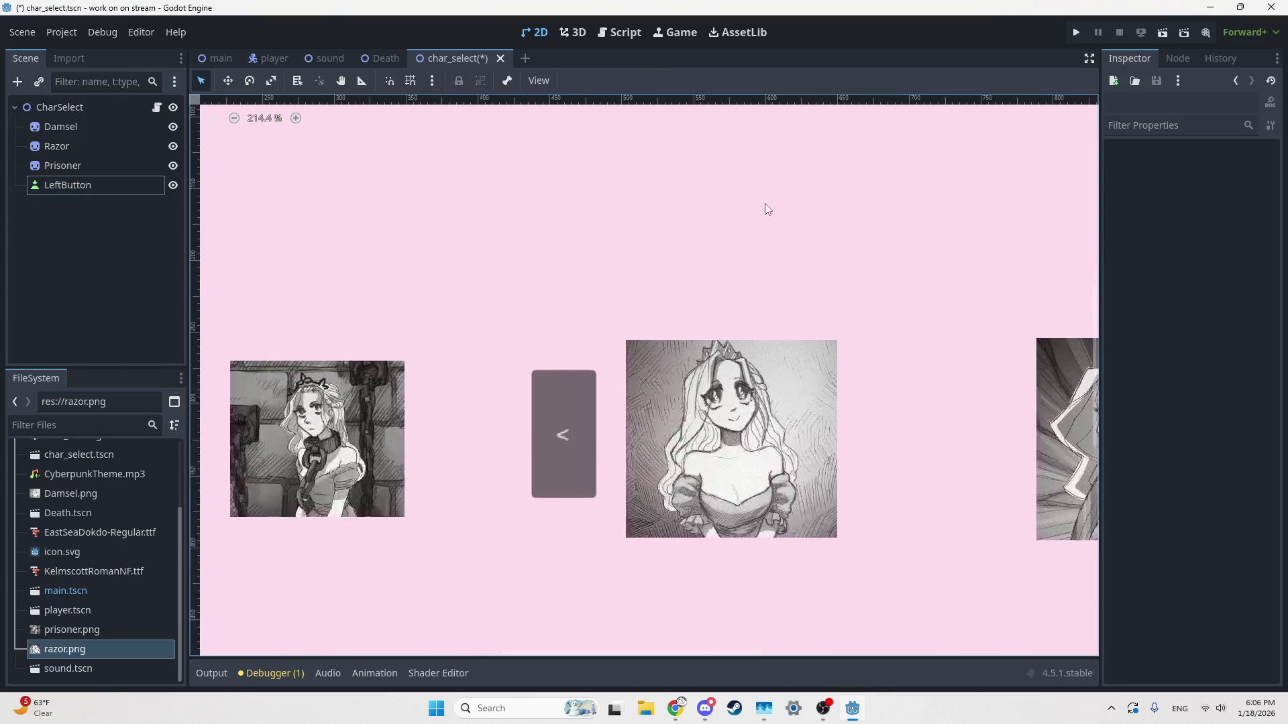
# Step: Duplicate LeftButton, move the copy right of the princess image, and relabel it '>'
pyautogui.click(588, 406)
pyautogui.click(74, 186)
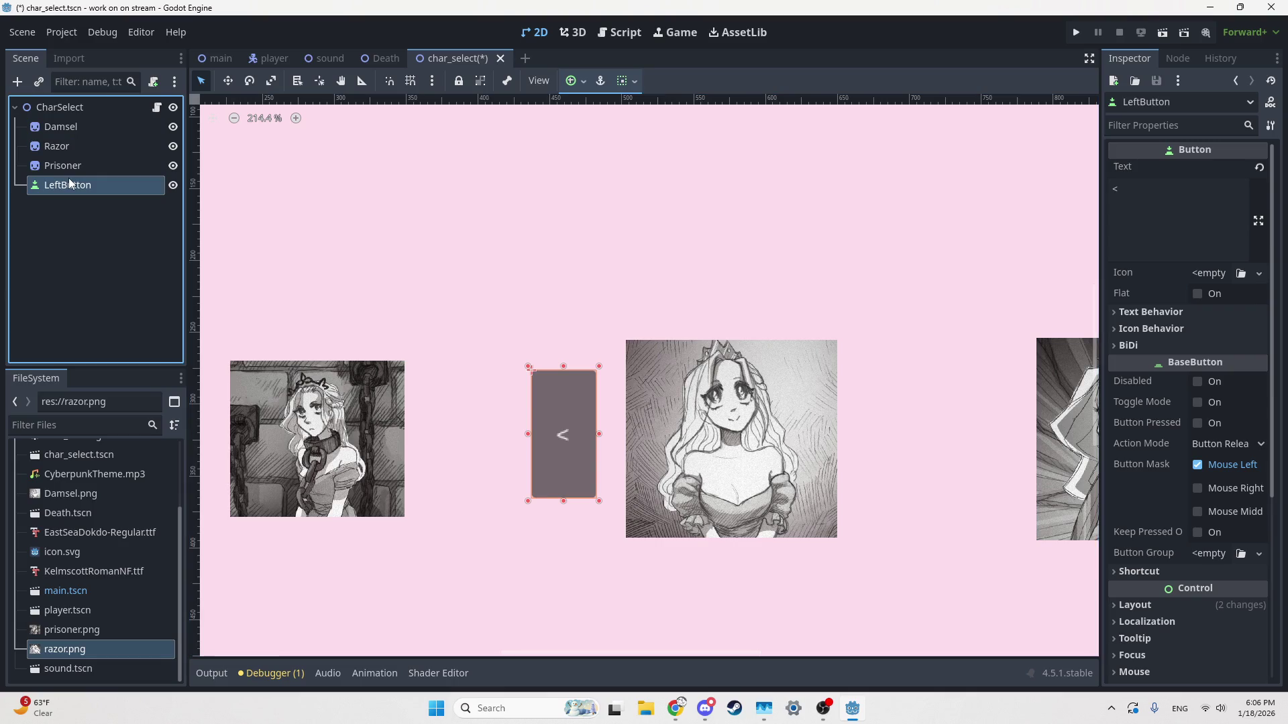
pyautogui.hotkey('ctrl', 'd')
pyautogui.moveTo(567, 449)
pyautogui.mouseDown()
pyautogui.moveTo(968, 440)
pyautogui.moveTo(935, 448)
pyautogui.moveTo(909, 436)
pyautogui.moveTo(919, 440)
pyautogui.mouseUp()
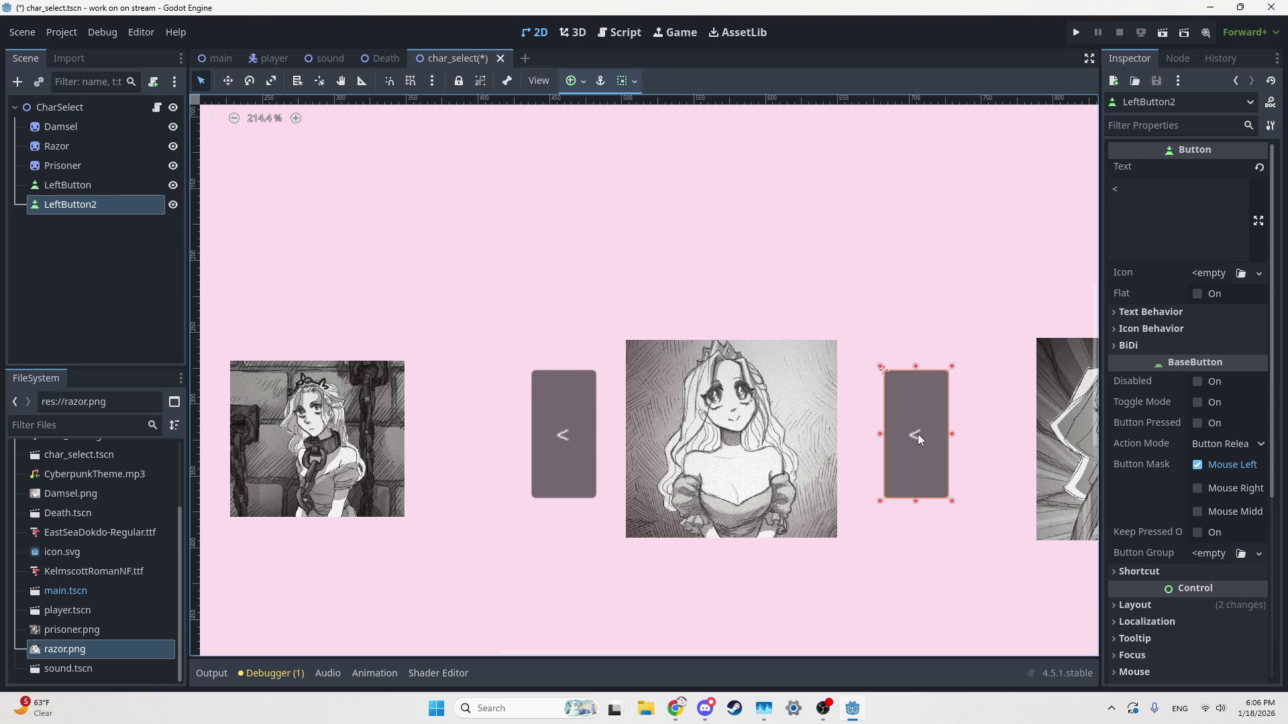
pyautogui.click(1183, 216)
pyautogui.press('BackSpace')
pyautogui.write('>')
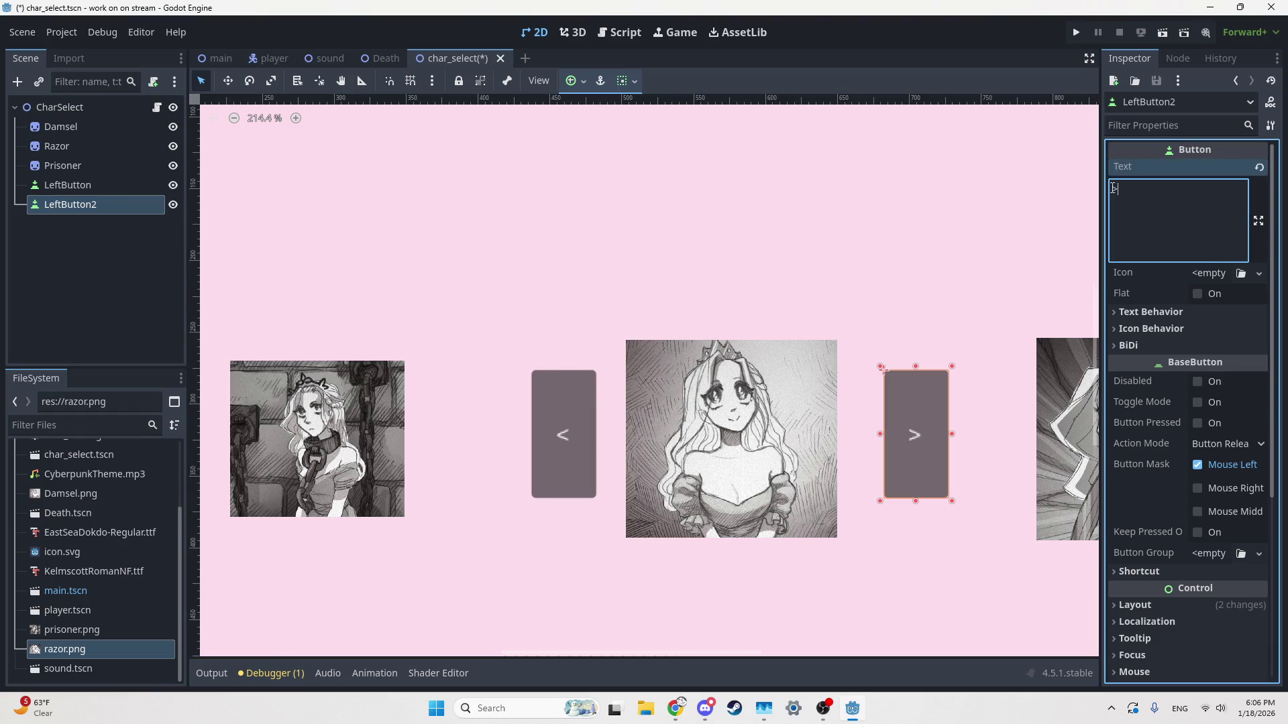
pyautogui.click(621, 32)
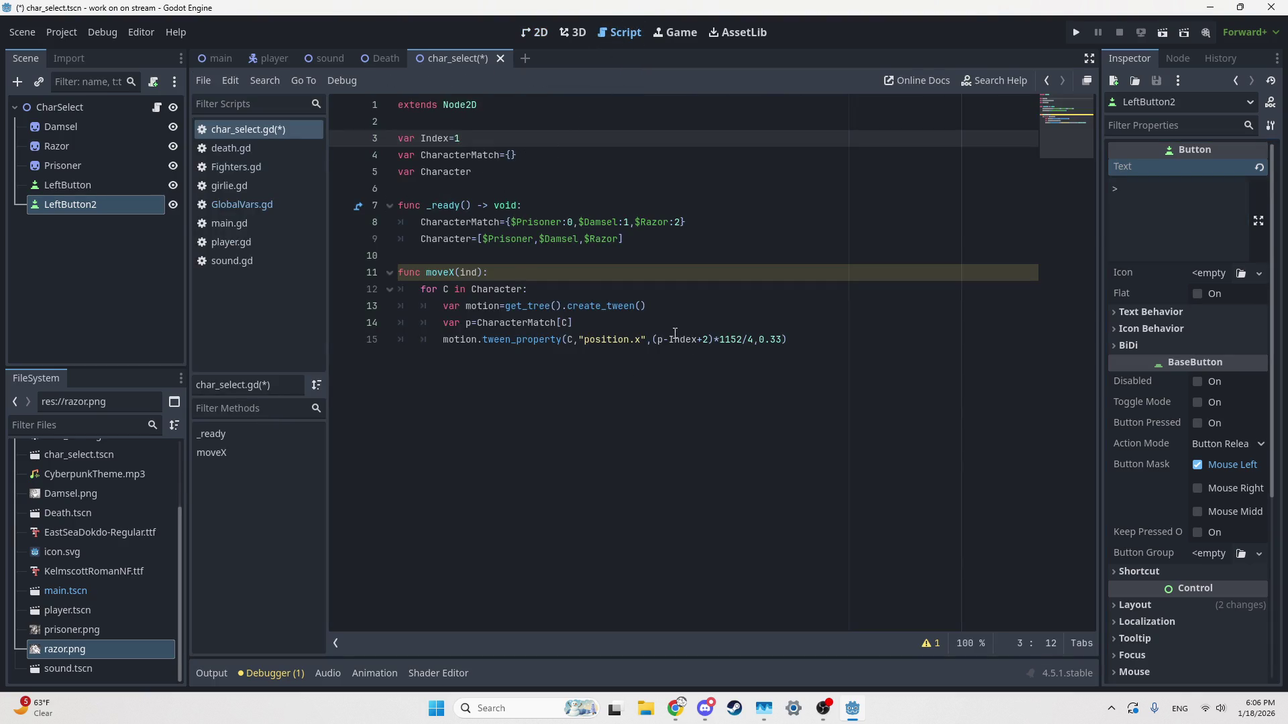
# Step: Add an 'if p==Index:' condition below the tween_property line in moveX
pyautogui.click(675, 333)
pyautogui.click(817, 337)
pyautogui.press('Return')
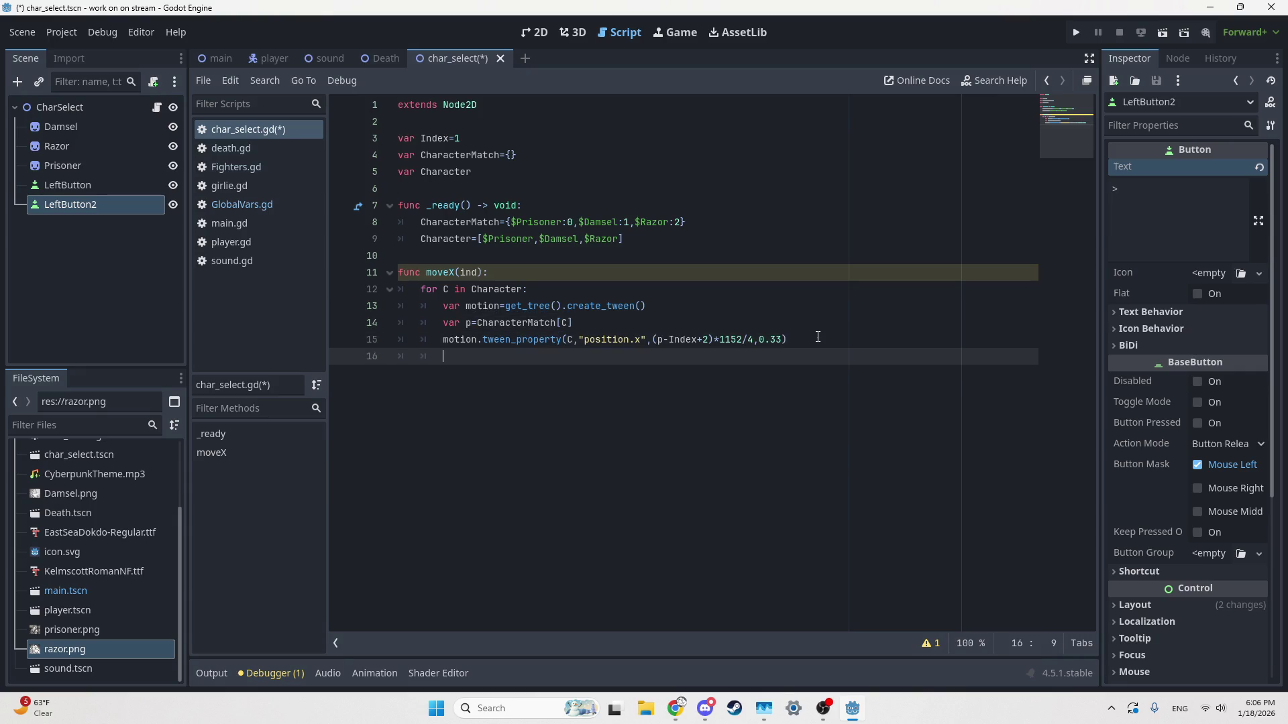
pyautogui.write('if ')
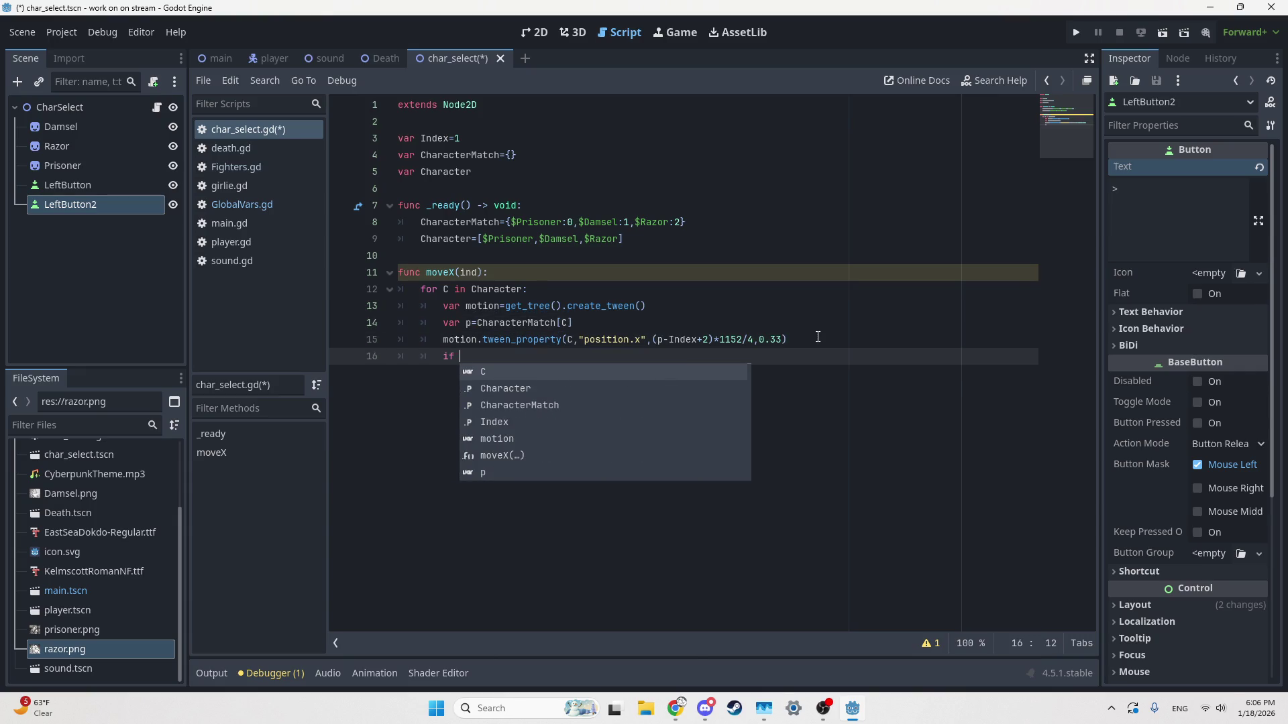
pyautogui.write('C=')
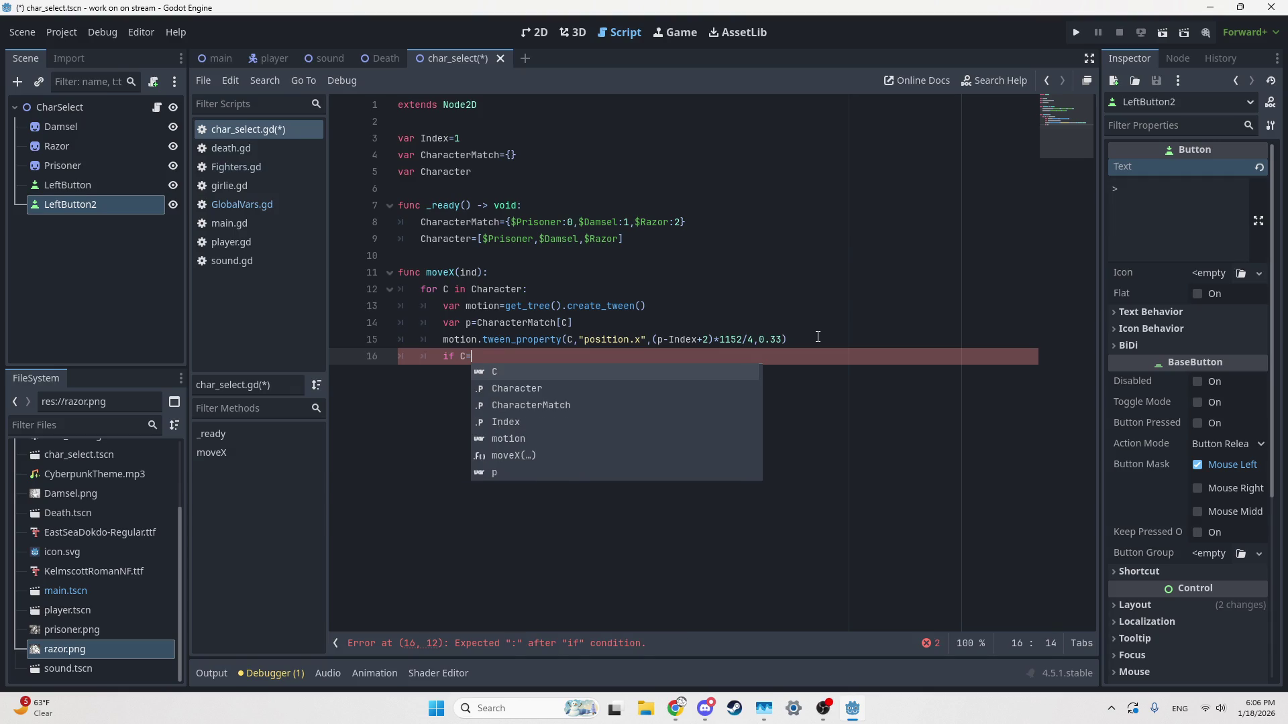
pyautogui.write('Ind')
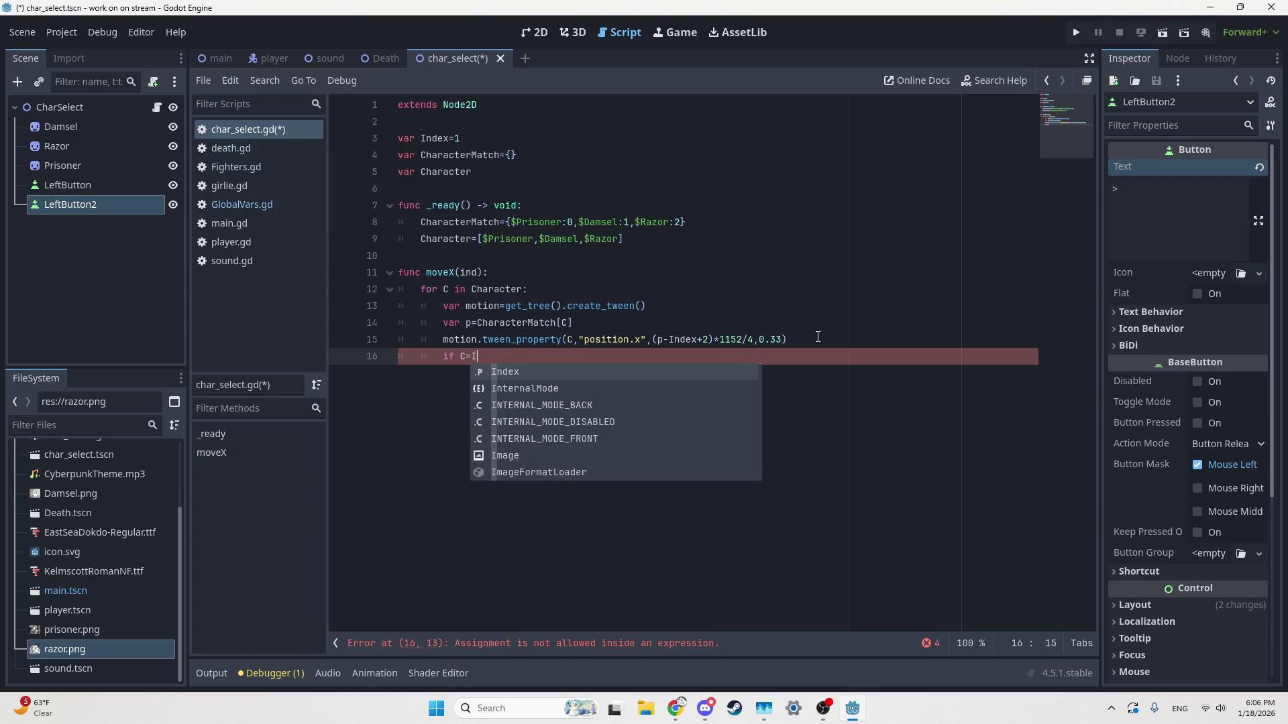
pyautogui.press('Return')
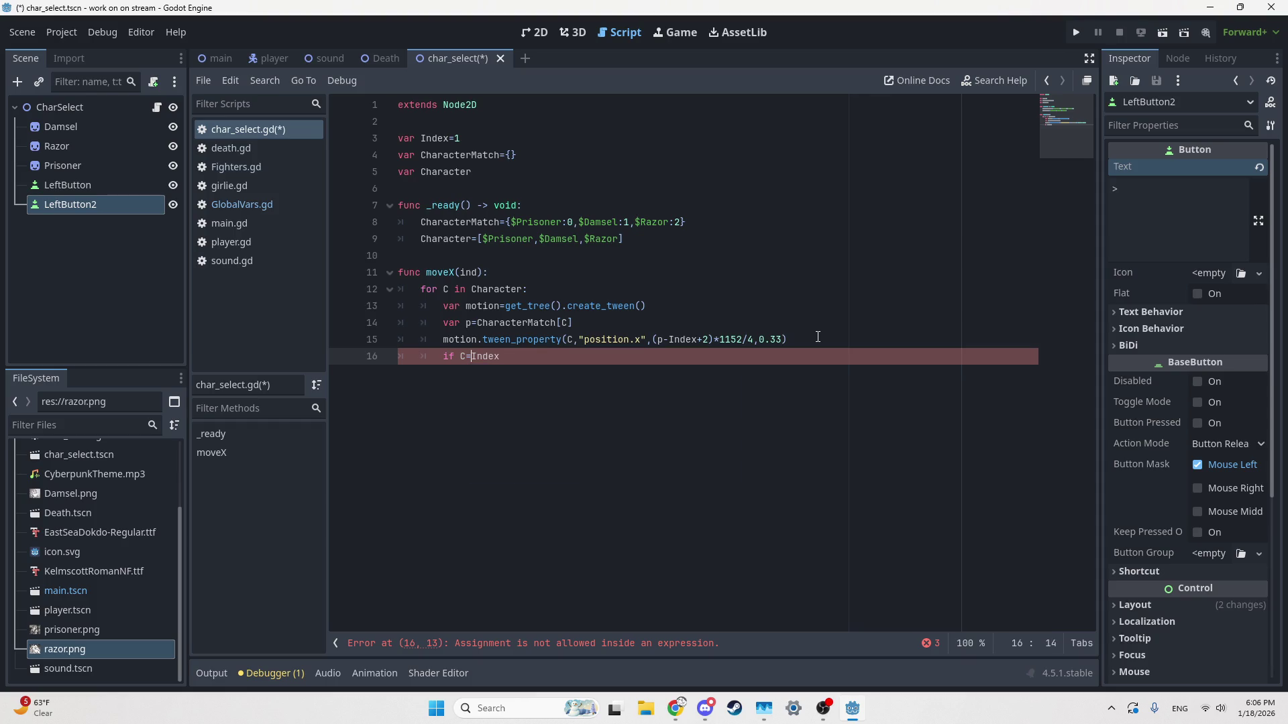
pyautogui.press('BackSpace')
pyautogui.write('p=')
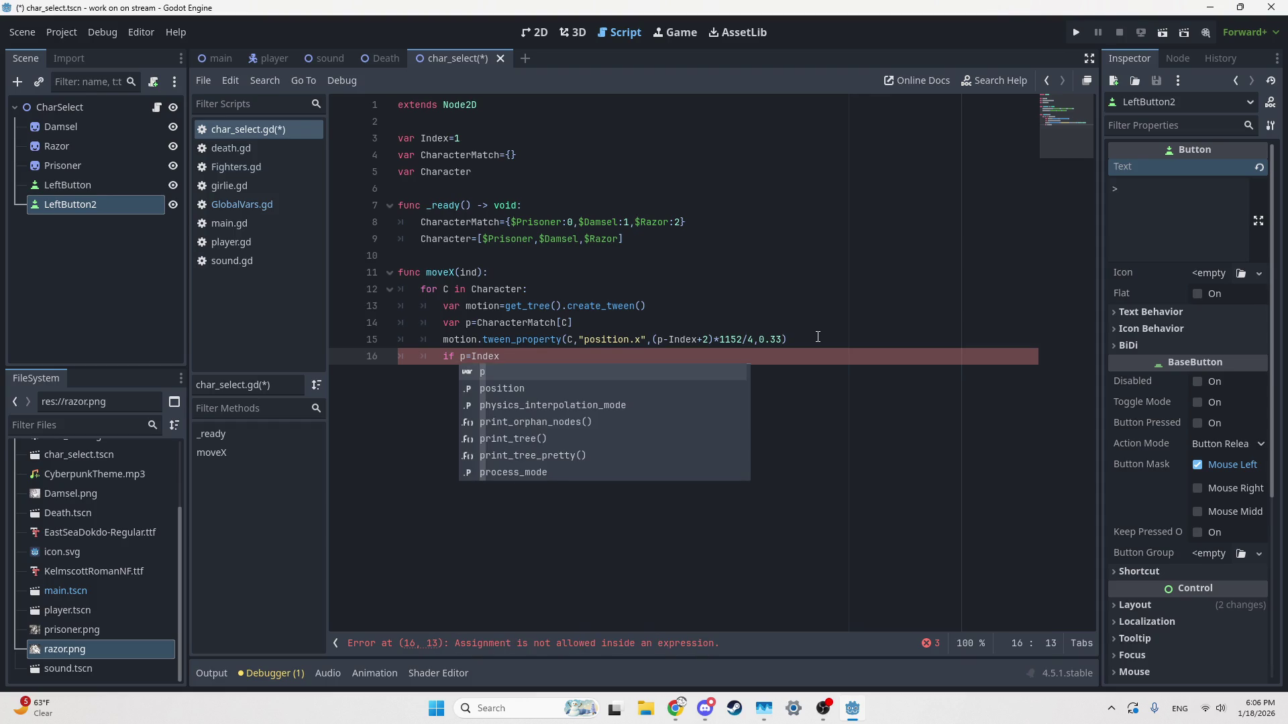
pyautogui.press('Right')
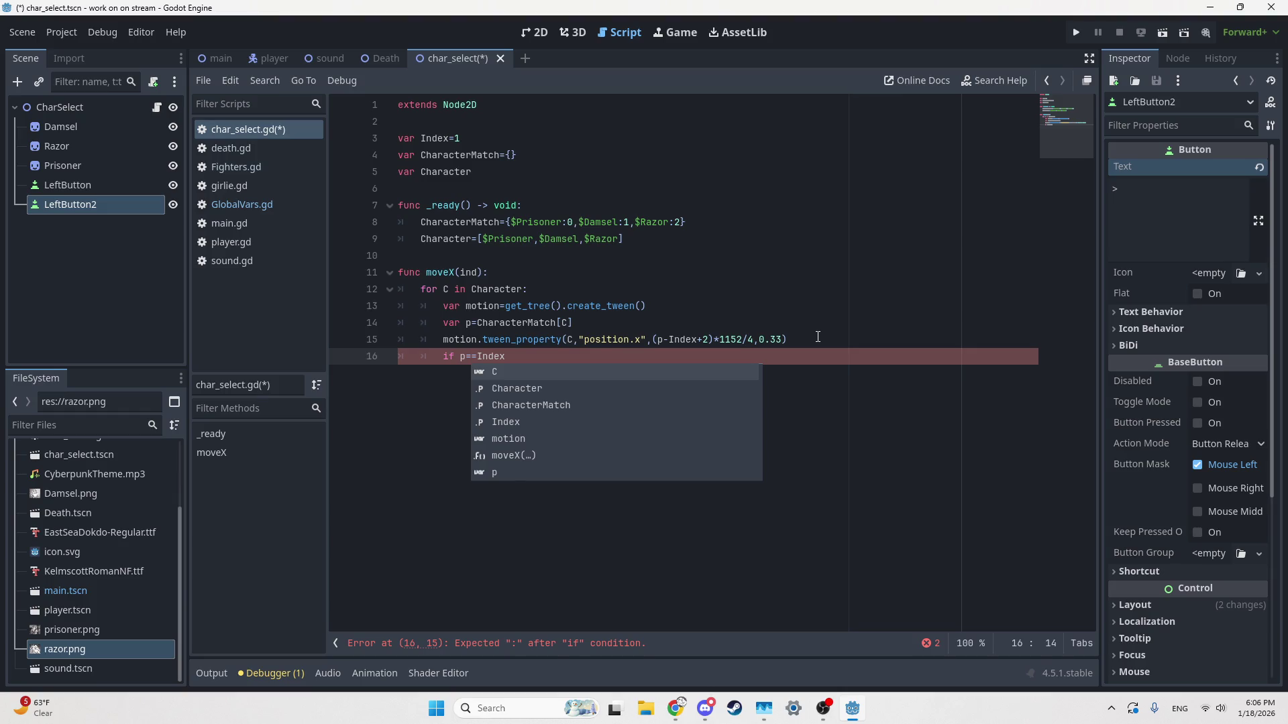
pyautogui.press('End')
pyautogui.write(':')
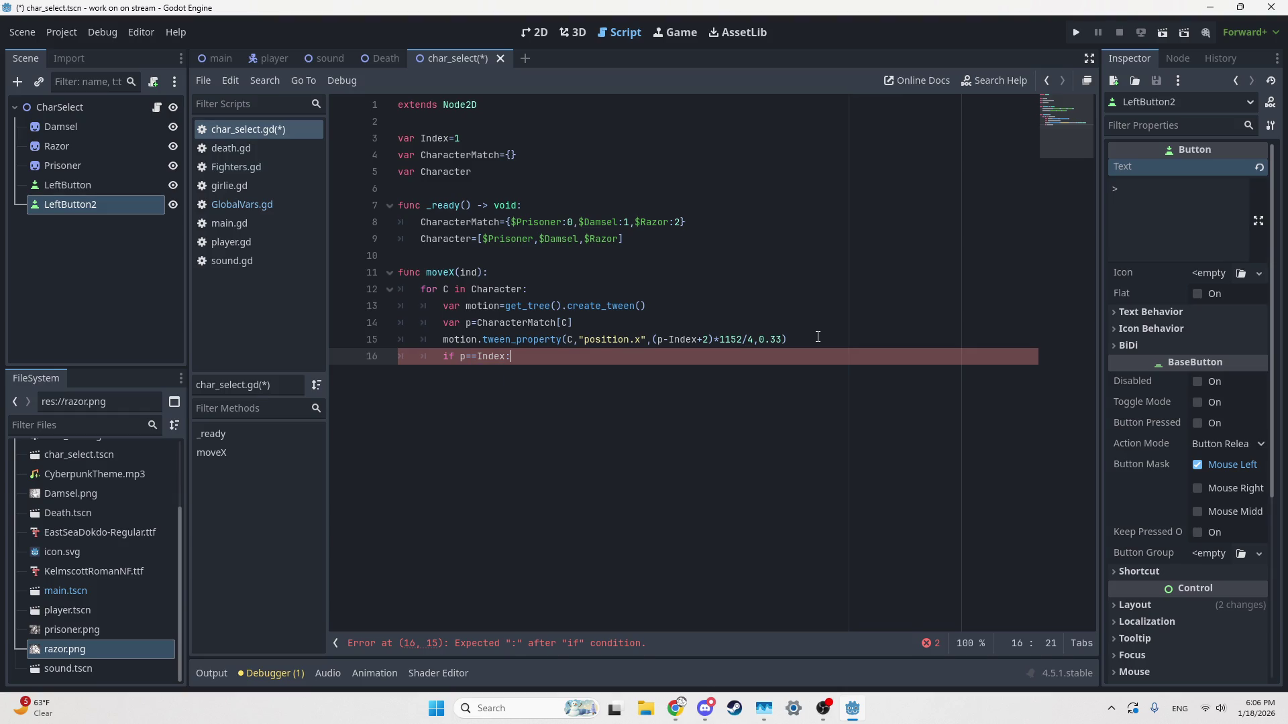
pyautogui.press('Return')
# Step: In the if body, tween C's Scale to Vector2(0.3,0.3) over 0.33 seconds
pyautogui.press('BackSpace')
pyautogui.write('mot')
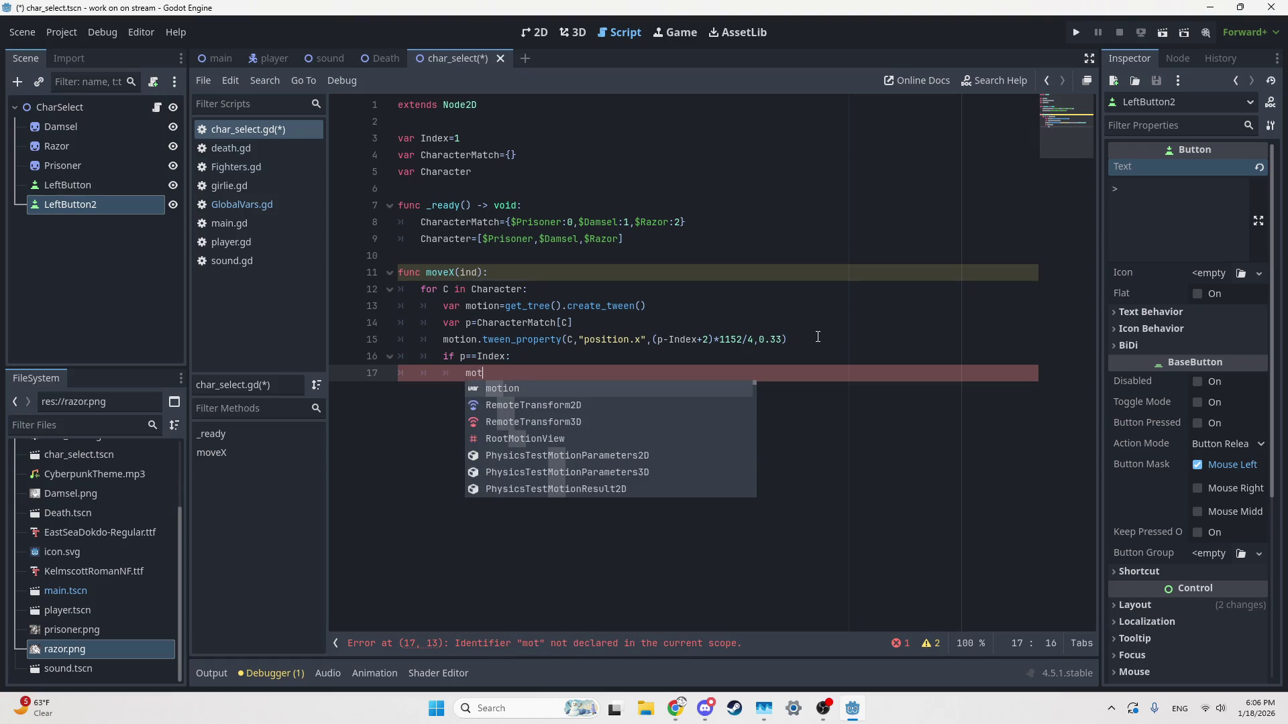
pyautogui.press('Return')
pyautogui.write('.t')
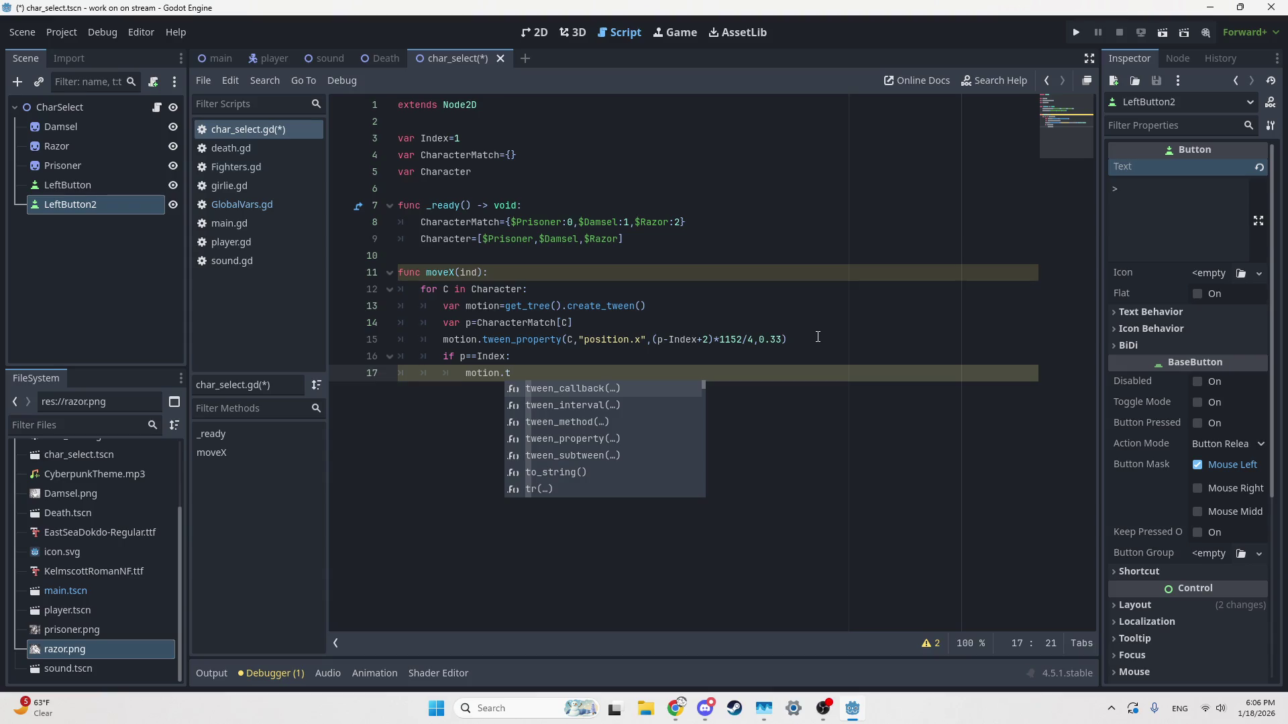
pyautogui.write('wee')
pyautogui.press('Down')
pyautogui.press('Down')
pyautogui.press('Down')
pyautogui.press('Return')
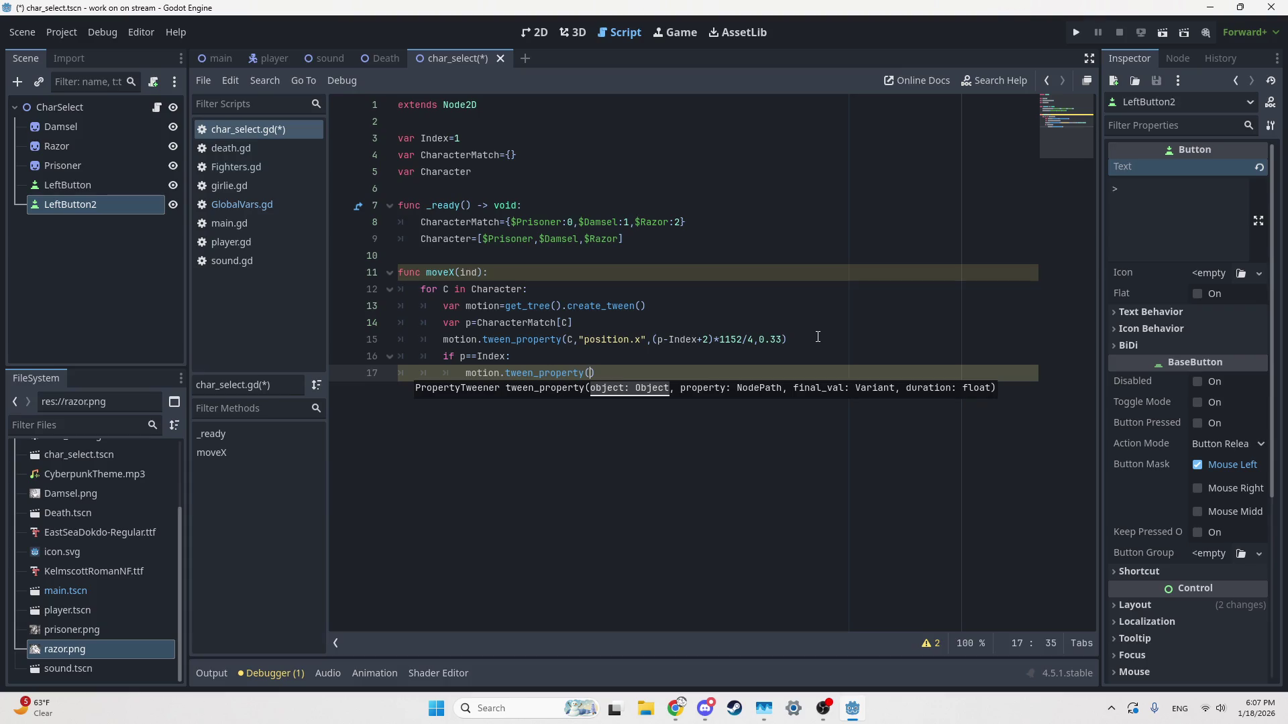
pyautogui.write('C,"scale')
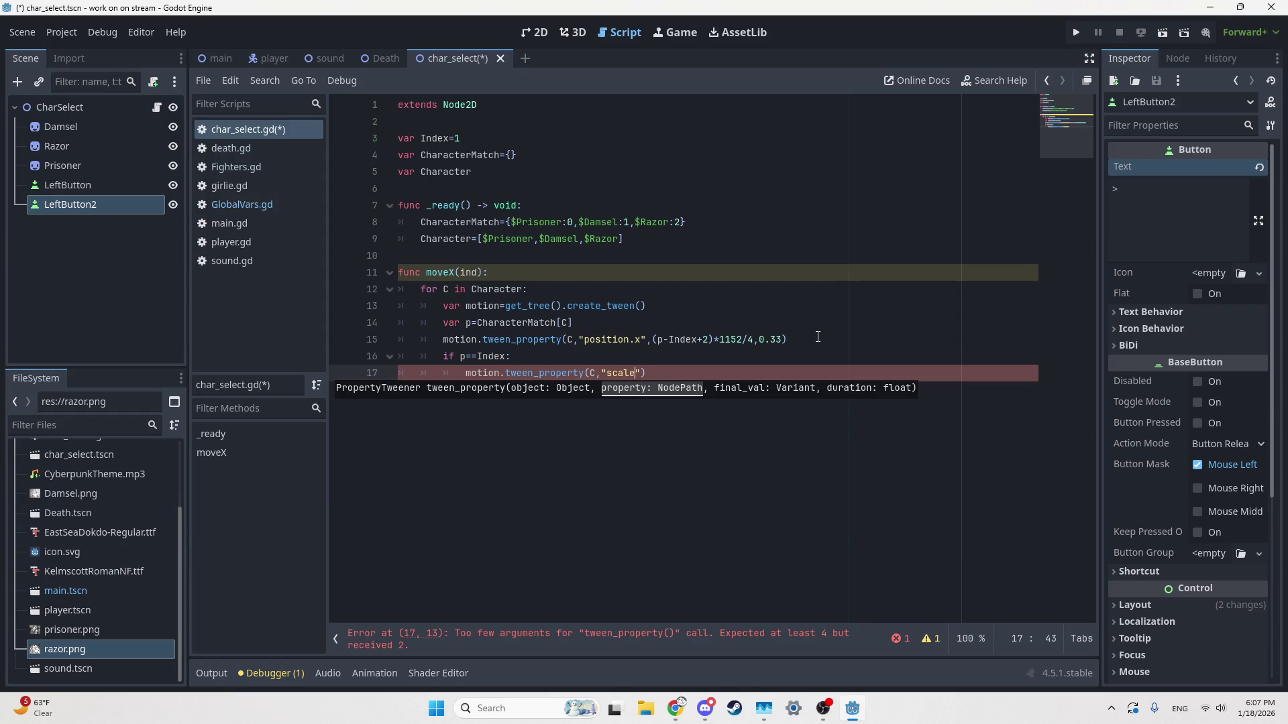
pyautogui.press('BackSpace')
pyautogui.press('BackSpace')
pyautogui.press('BackSpace')
pyautogui.write('Sca')
pyautogui.write('le"')
pyautogui.write(',')
pyautogui.write('Vector')
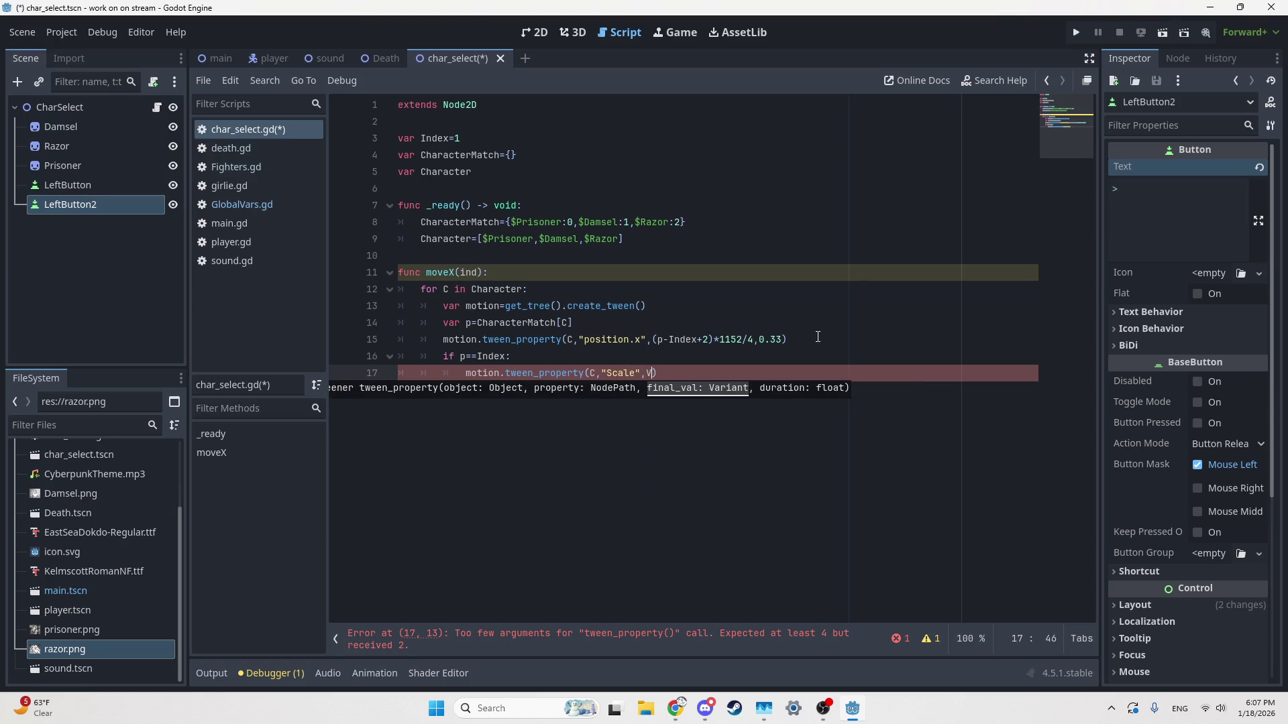
pyautogui.press('Return')
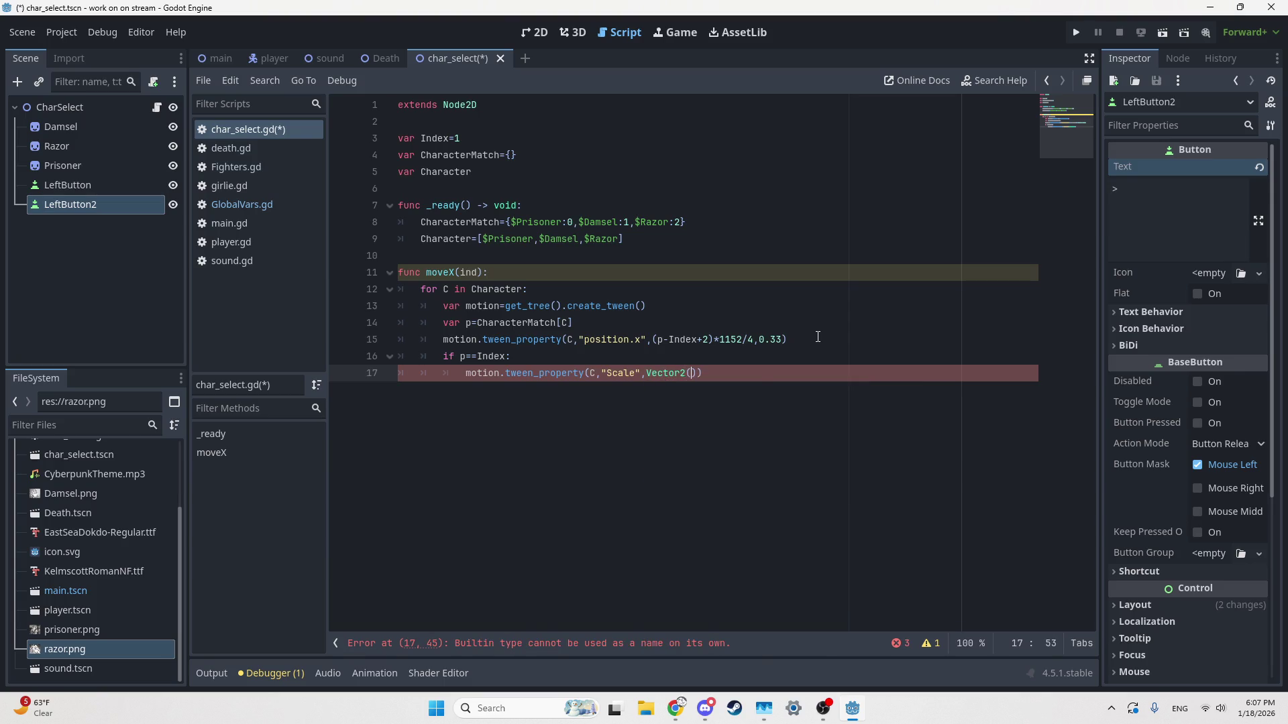
pyautogui.write('(0.')
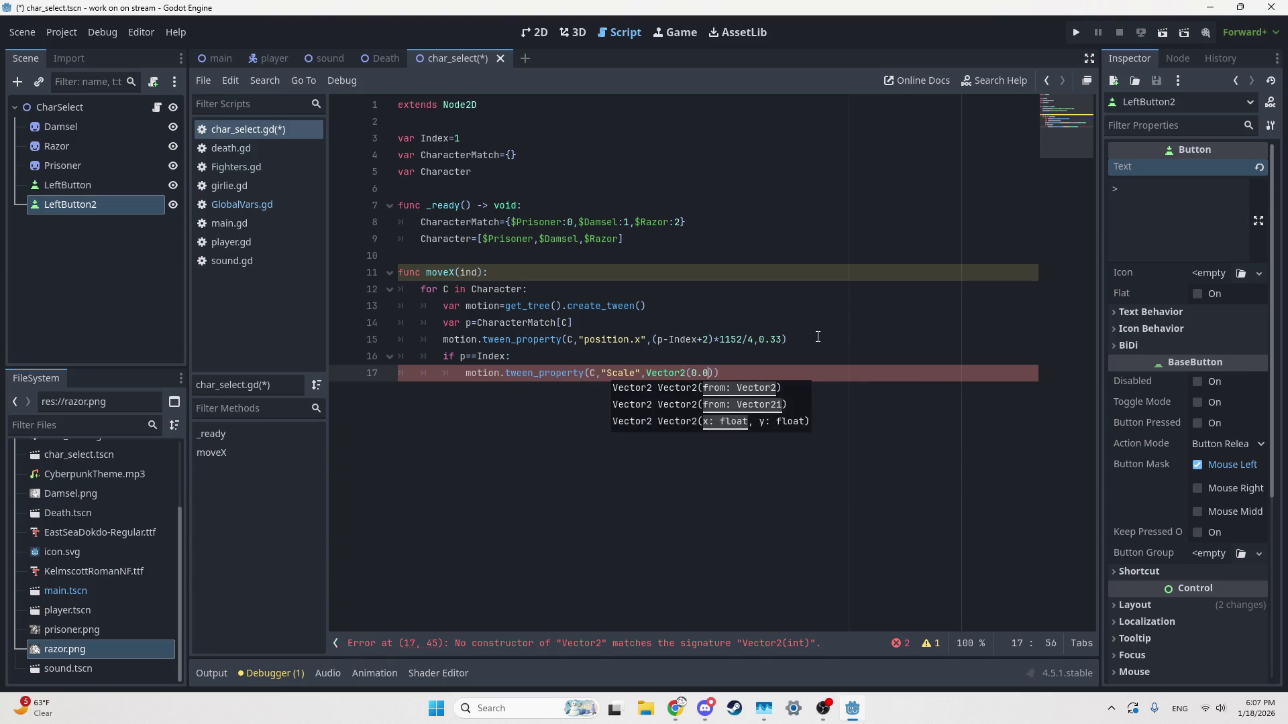
pyautogui.write('3,0.3')
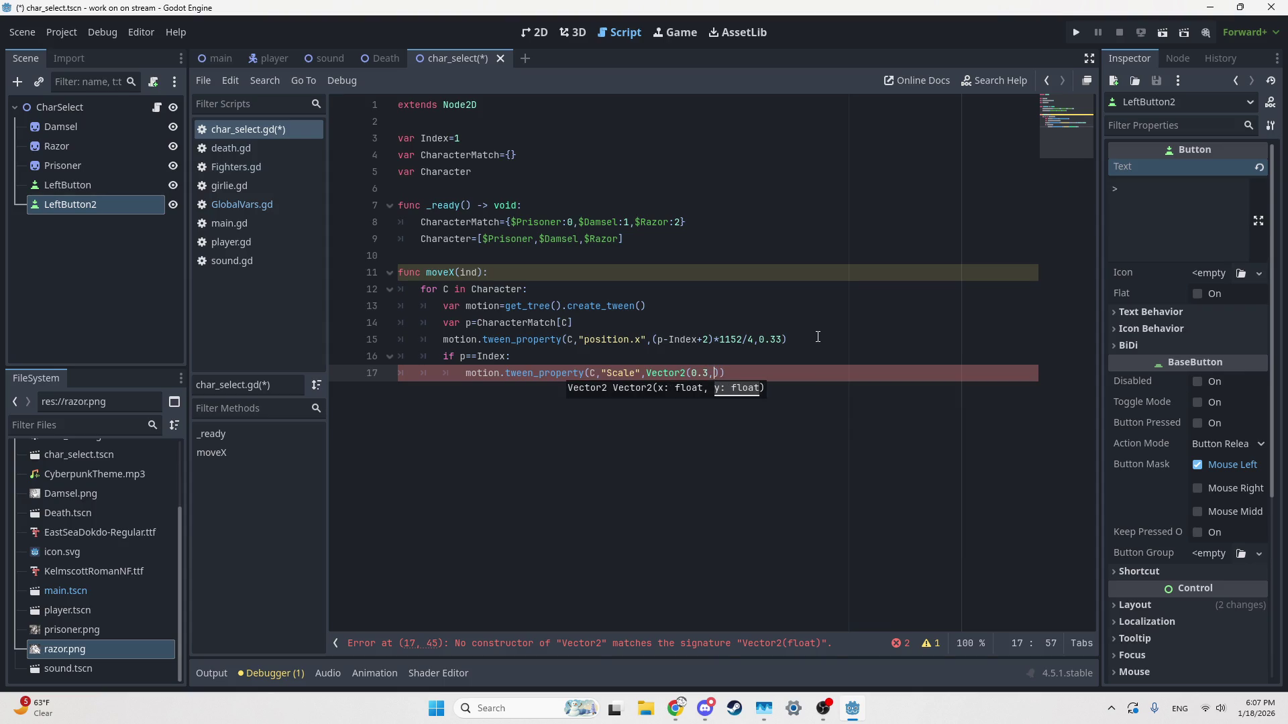
pyautogui.write(')')
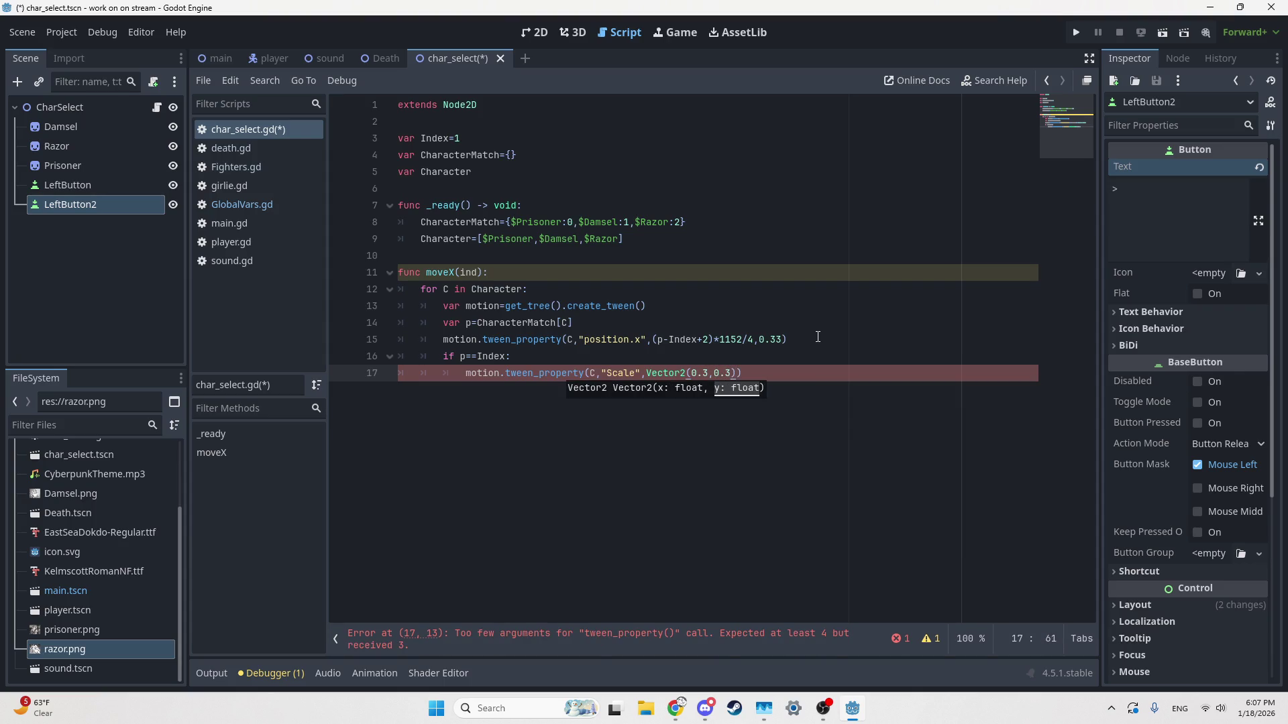
pyautogui.write(',0.33')
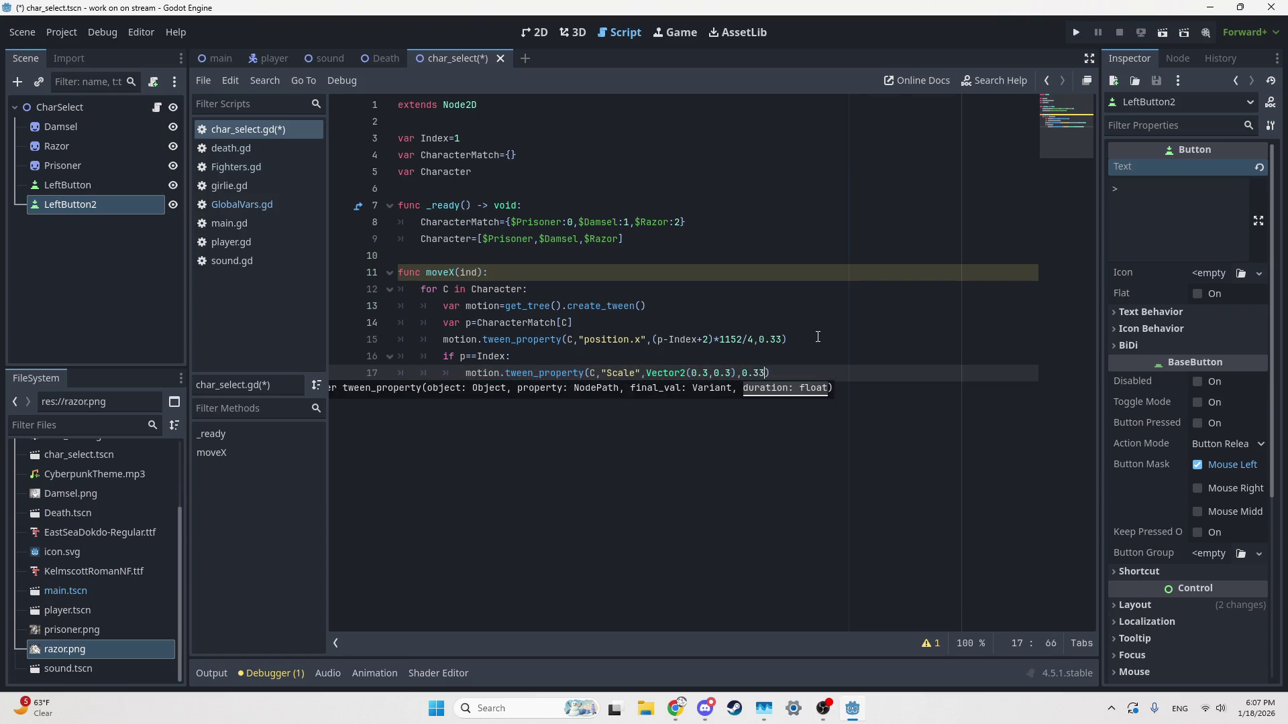
pyautogui.press('Return')
pyautogui.press('BackSpace')
# Step: Add an else branch beginning motion.tween_property(C,"scale"
pyautogui.write('else:')
pyautogui.press('Return')
pyautogui.write('motion/')
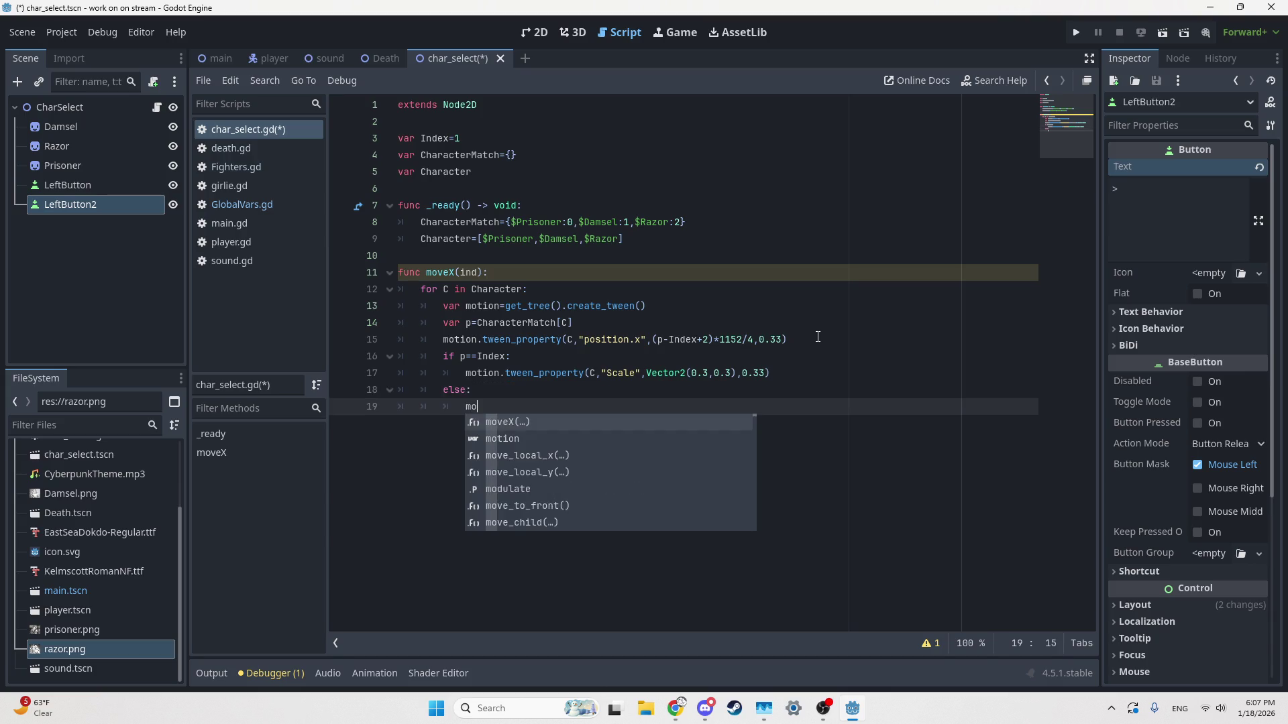
pyautogui.press('BackSpace')
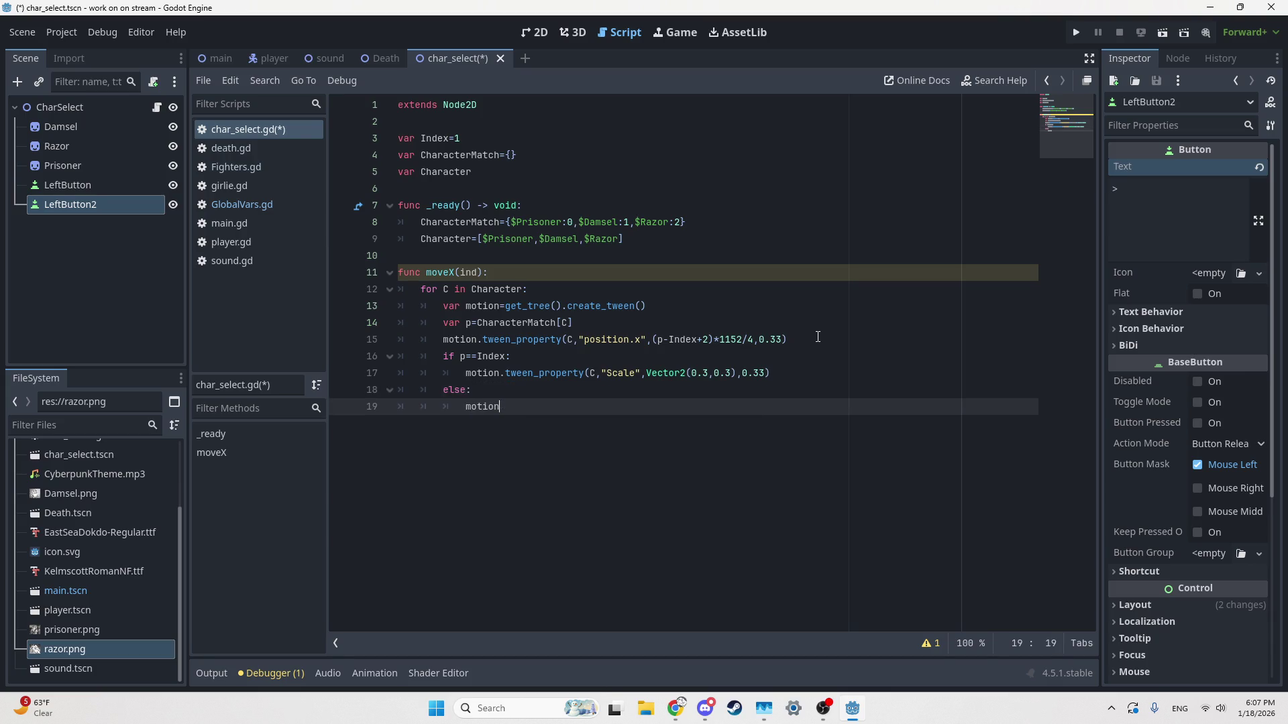
pyautogui.write('.twee')
pyautogui.press('Down')
pyautogui.press('Down')
pyautogui.press('Down')
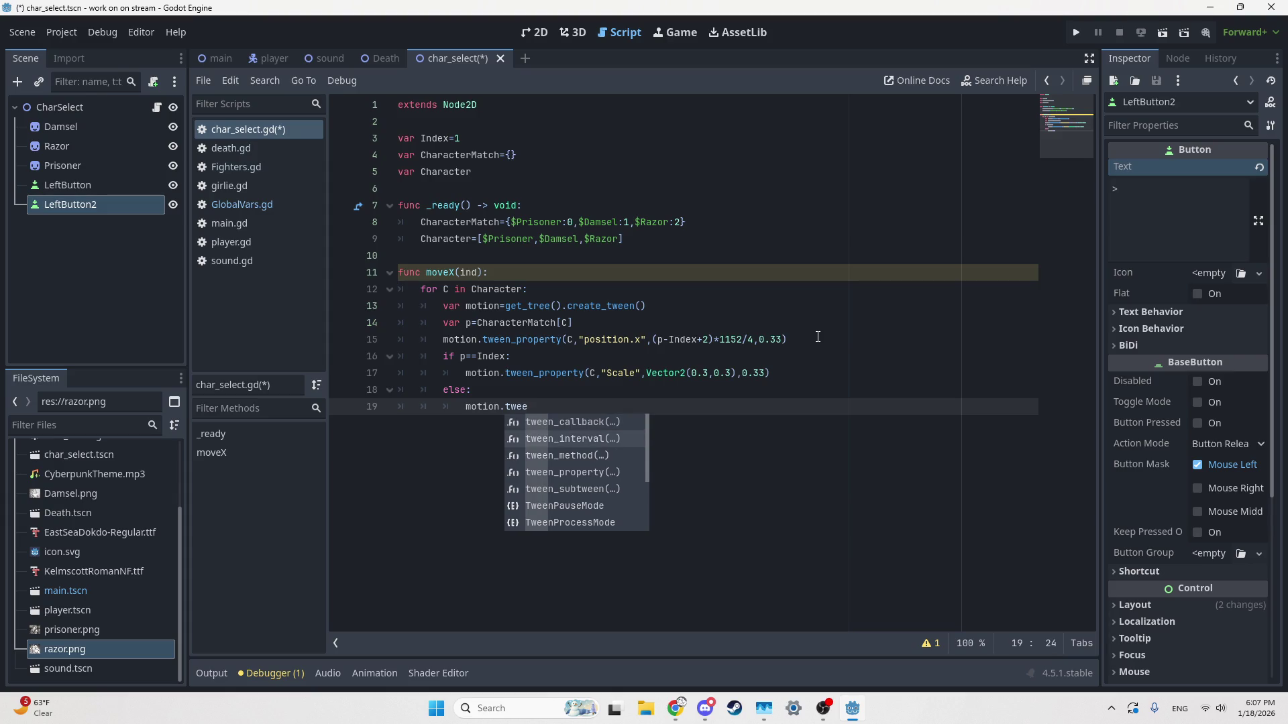
pyautogui.press('Return')
pyautogui.write('C,')
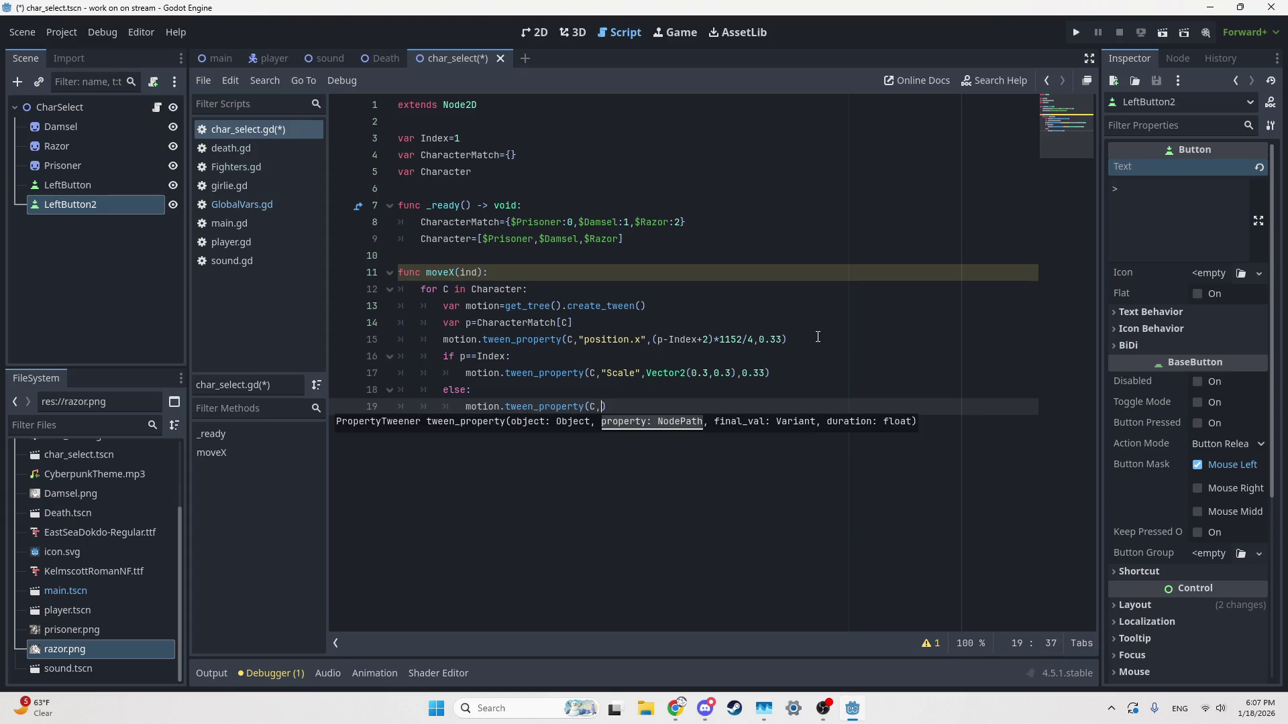
pyautogui.write('"Scale')
pyautogui.press('BackSpace')
pyautogui.press('BackSpace')
pyautogui.press('BackSpace')
pyautogui.write('scale')
# Step: Lowercase 'Scale' on line 17 and finish the else tween with Vector2(0.2,0.2), 0.33
pyautogui.press('Up')
pyautogui.press('Up')
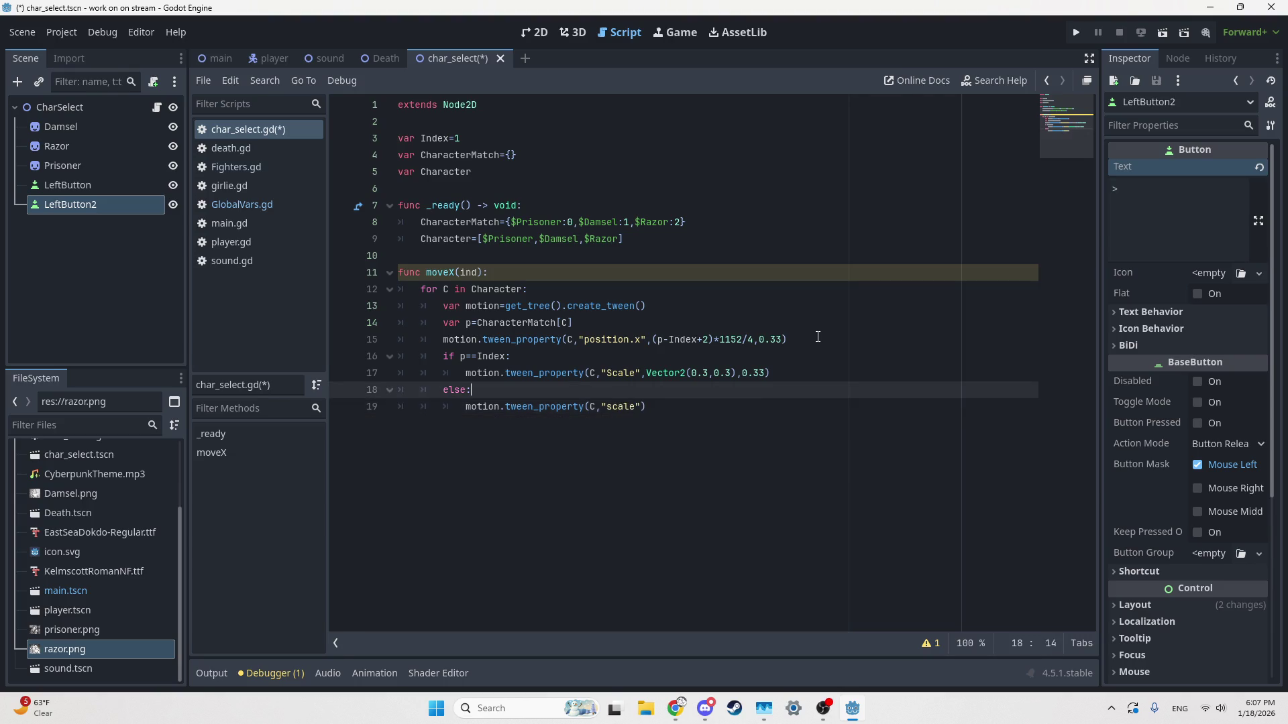
pyautogui.hotkey('ctrl', 'Left')
pyautogui.press('BackSpace')
pyautogui.write('s')
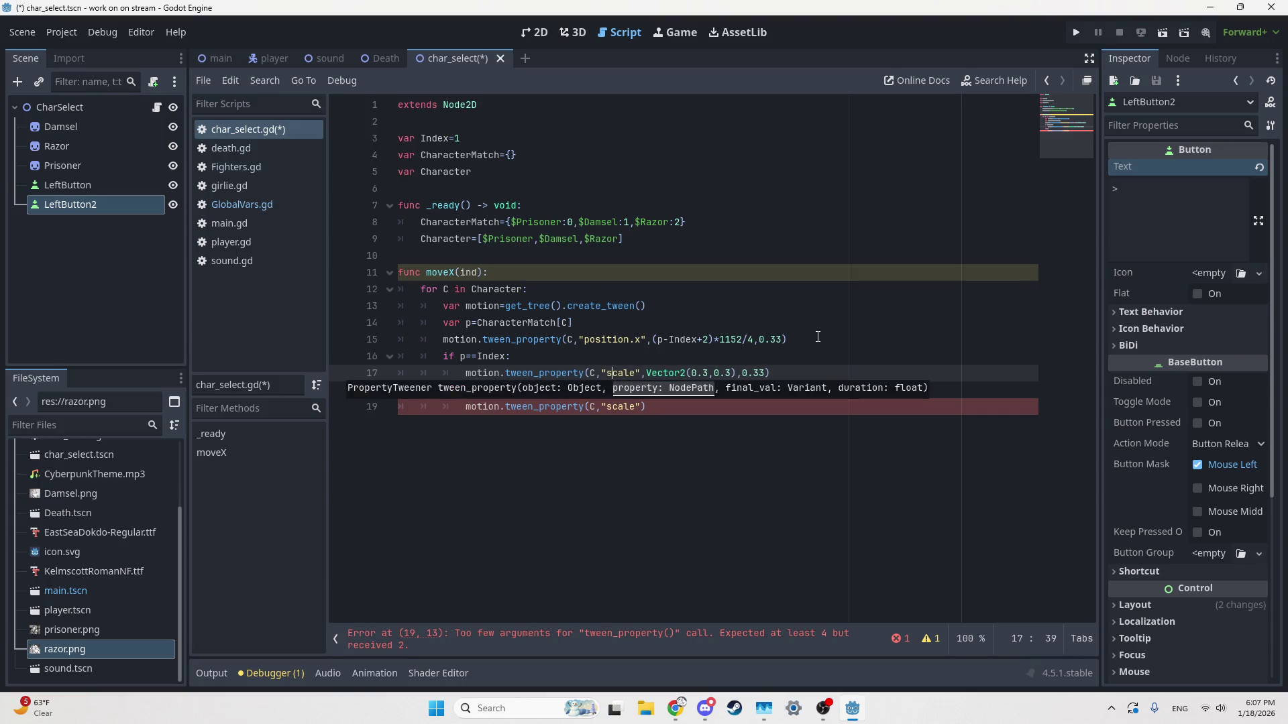
pyautogui.press('Down')
pyautogui.press('Down')
pyautogui.press('End')
pyautogui.press('Left')
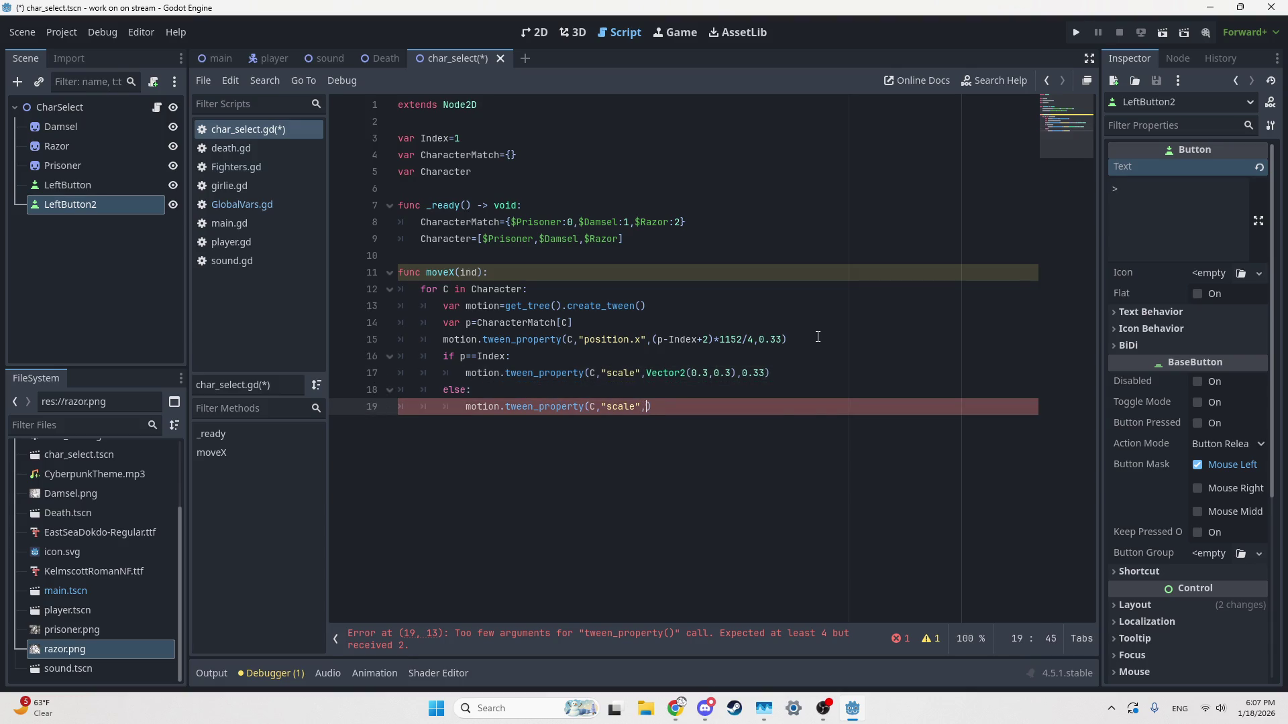
pyautogui.write(',Vector2')
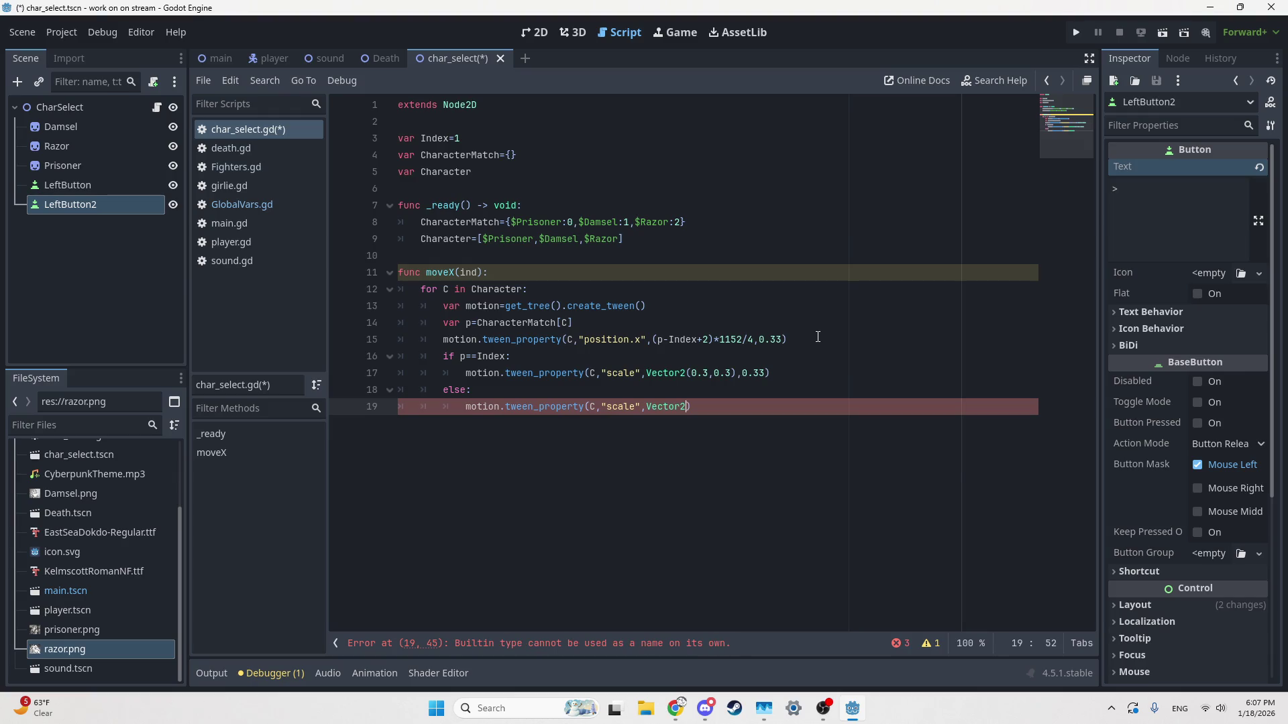
pyautogui.write('(0.2')
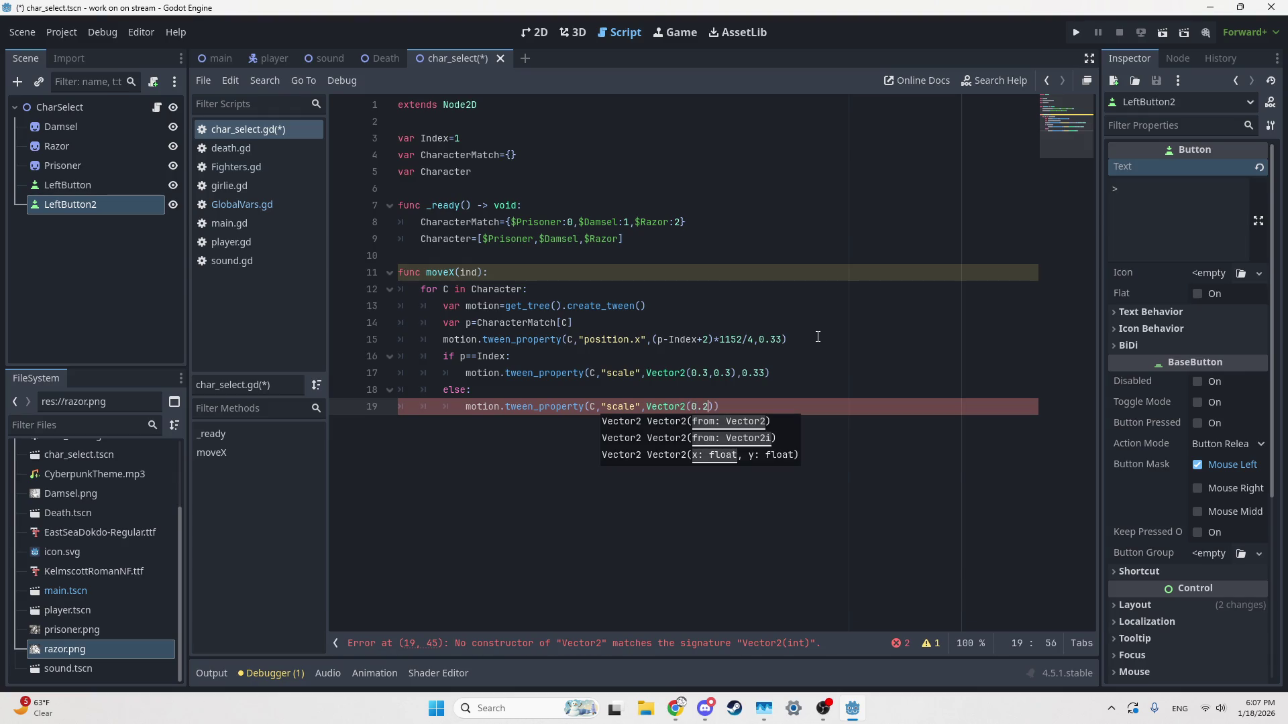
pyautogui.write(',0.2),0.33')
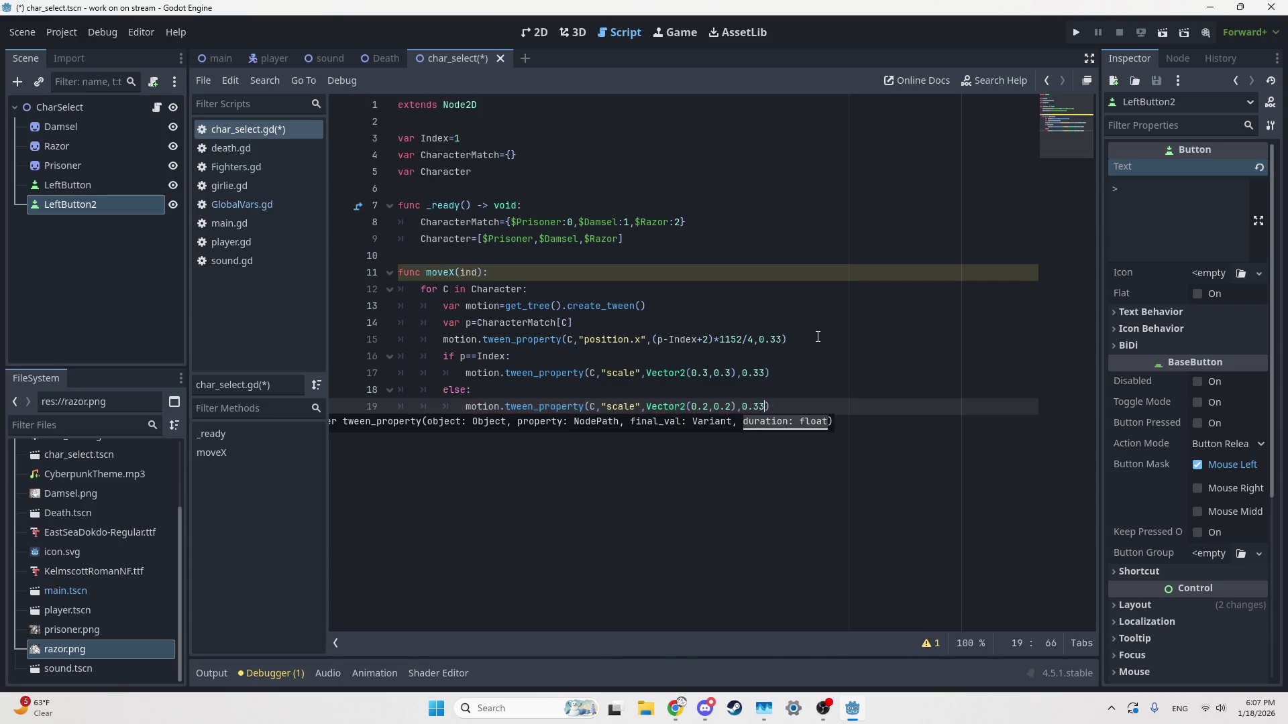
pyautogui.click(679, 322)
# Step: Rename LeftButton2 to RightButton and delete the stray '*' at the end of line 19
pyautogui.click(132, 200)
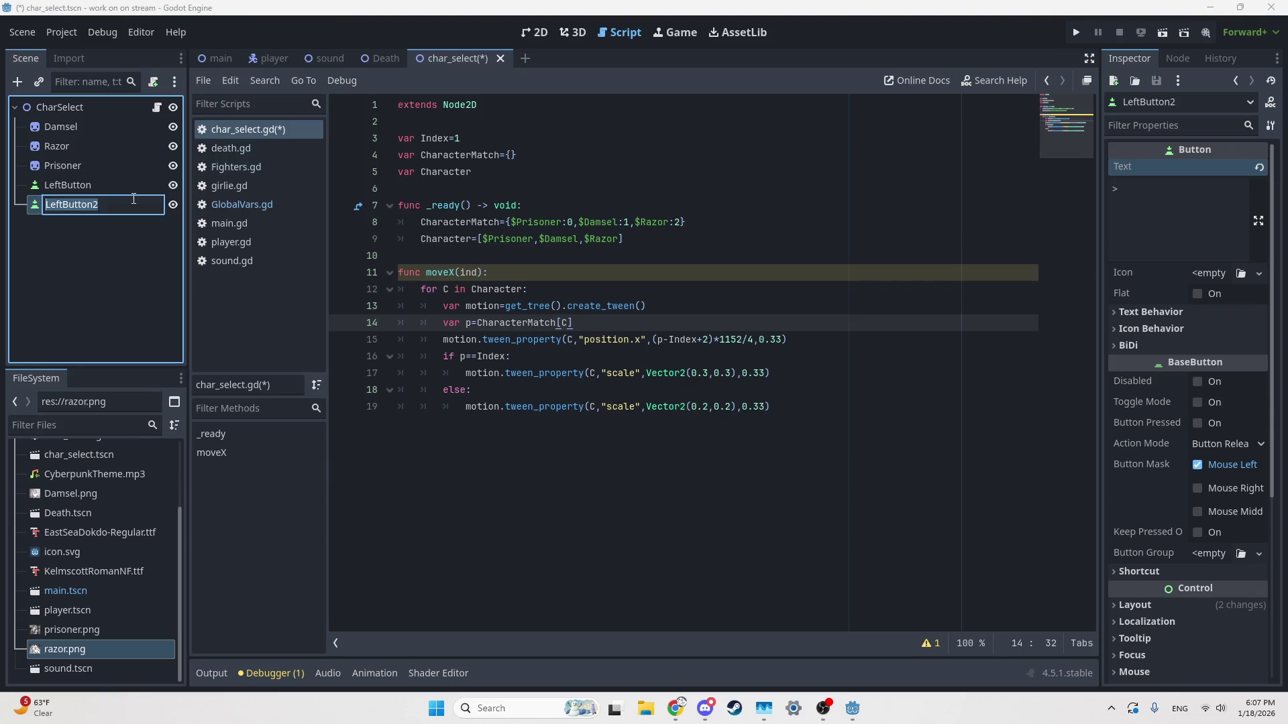
pyautogui.write('RightButton')
pyautogui.moveTo(572, 323); pyautogui.dragTo(495, 417)
pyautogui.click(495, 417)
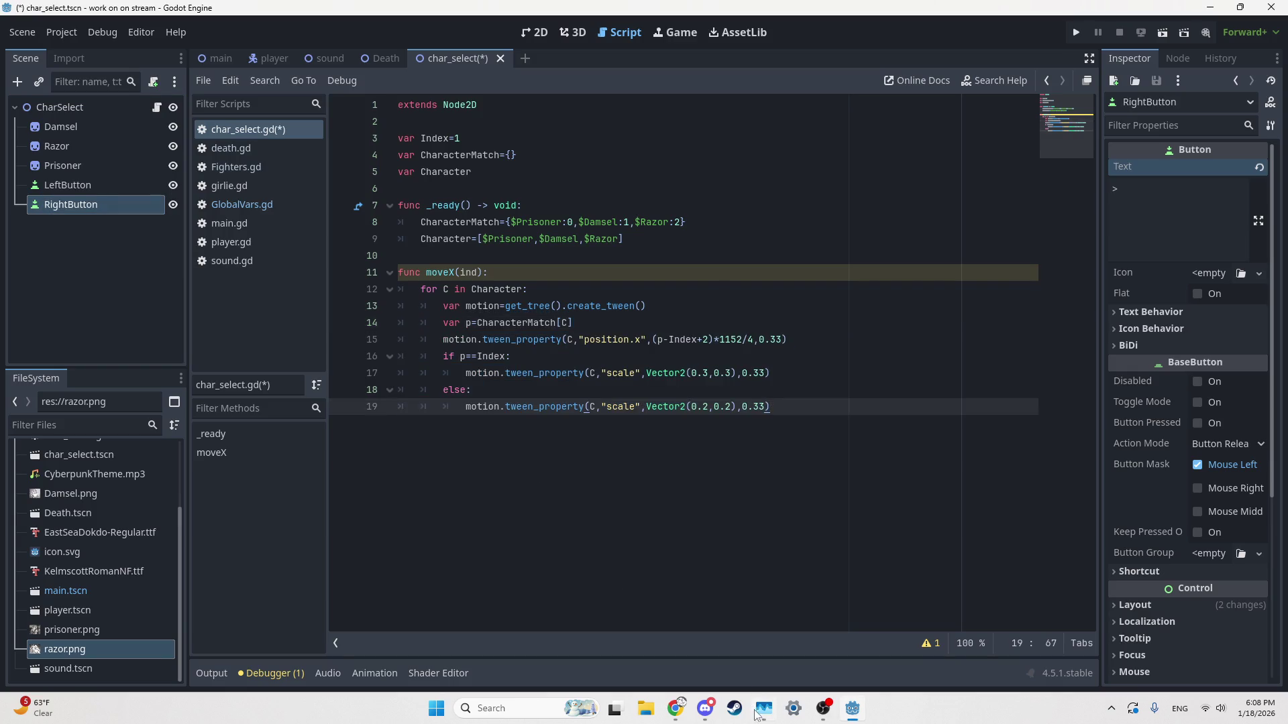
pyautogui.write('*')
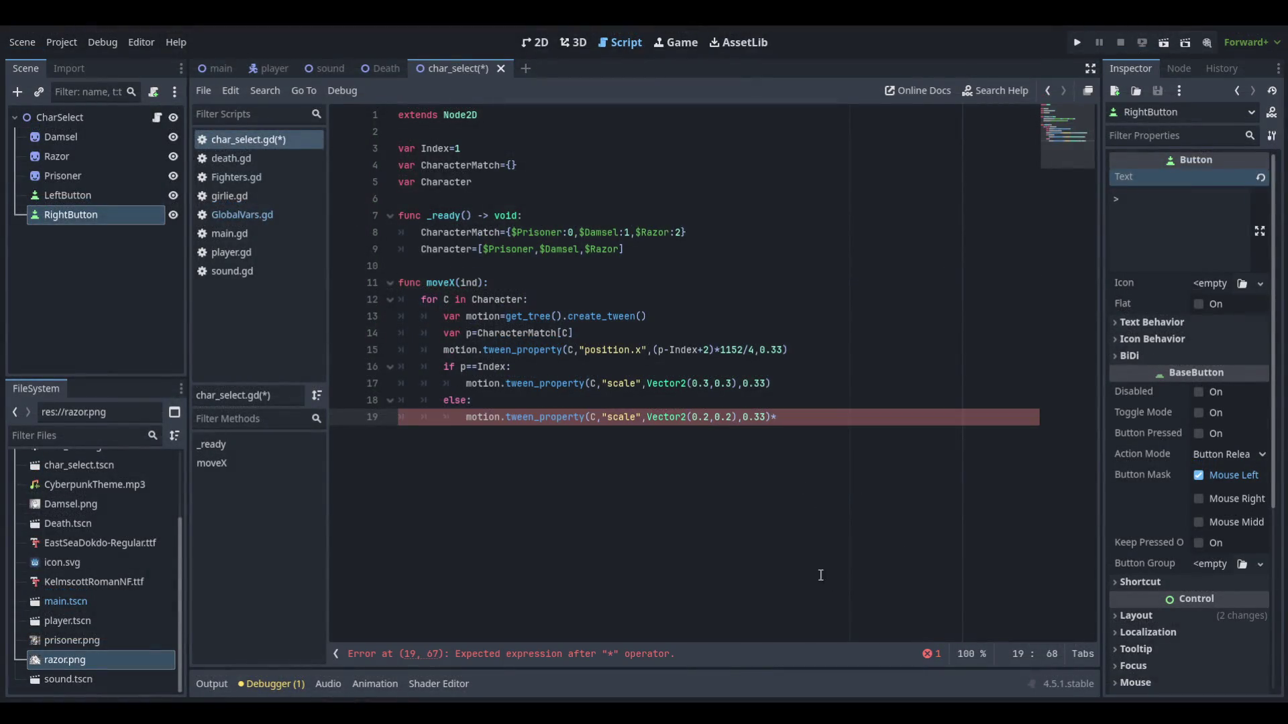
pyautogui.press('BackSpace')
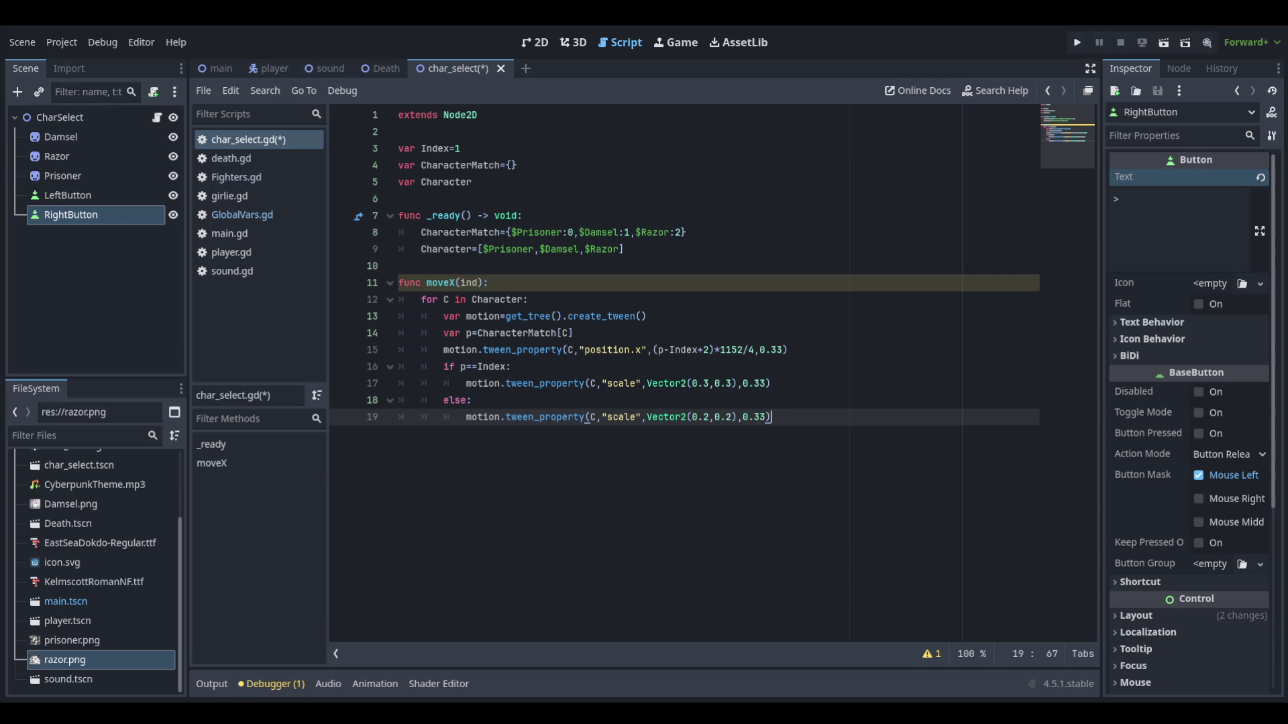
# Step: Connect LeftButton's pressed() signal to create _on_left_button_pressed, then select its pass line
pyautogui.click(67, 195)
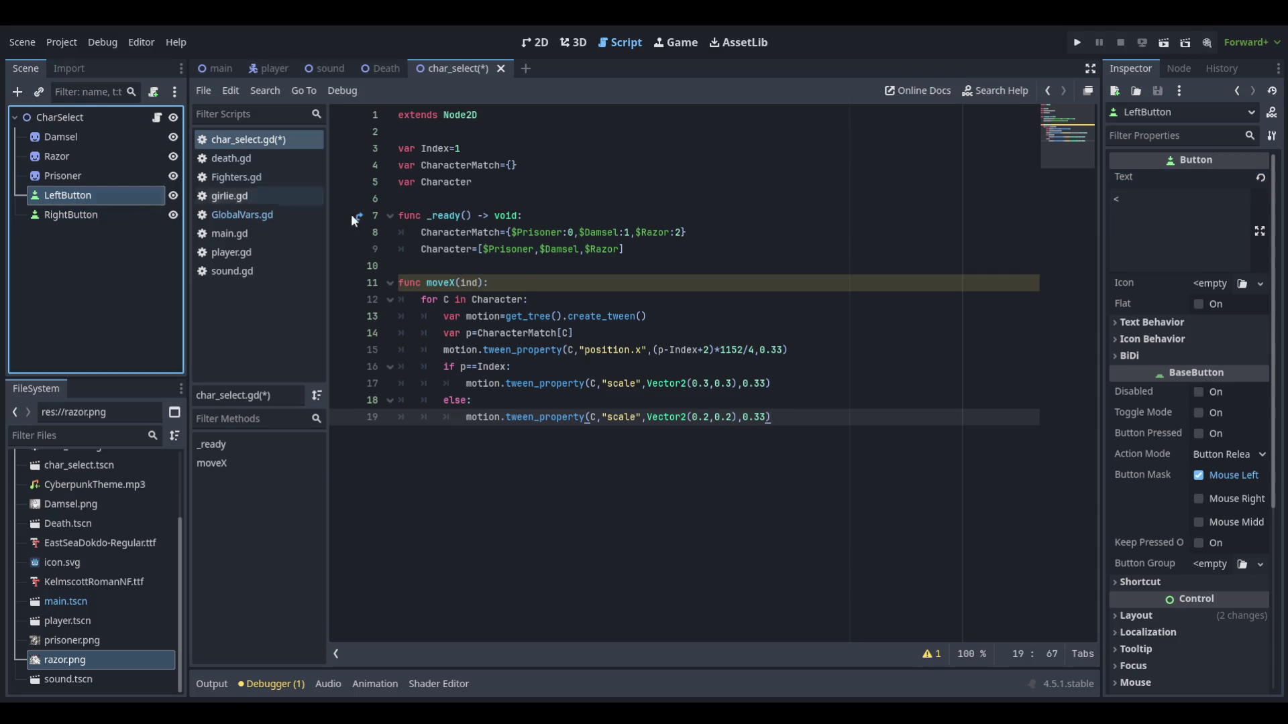
pyautogui.click(1177, 69)
pyautogui.click(1167, 199)
pyautogui.click(1246, 684)
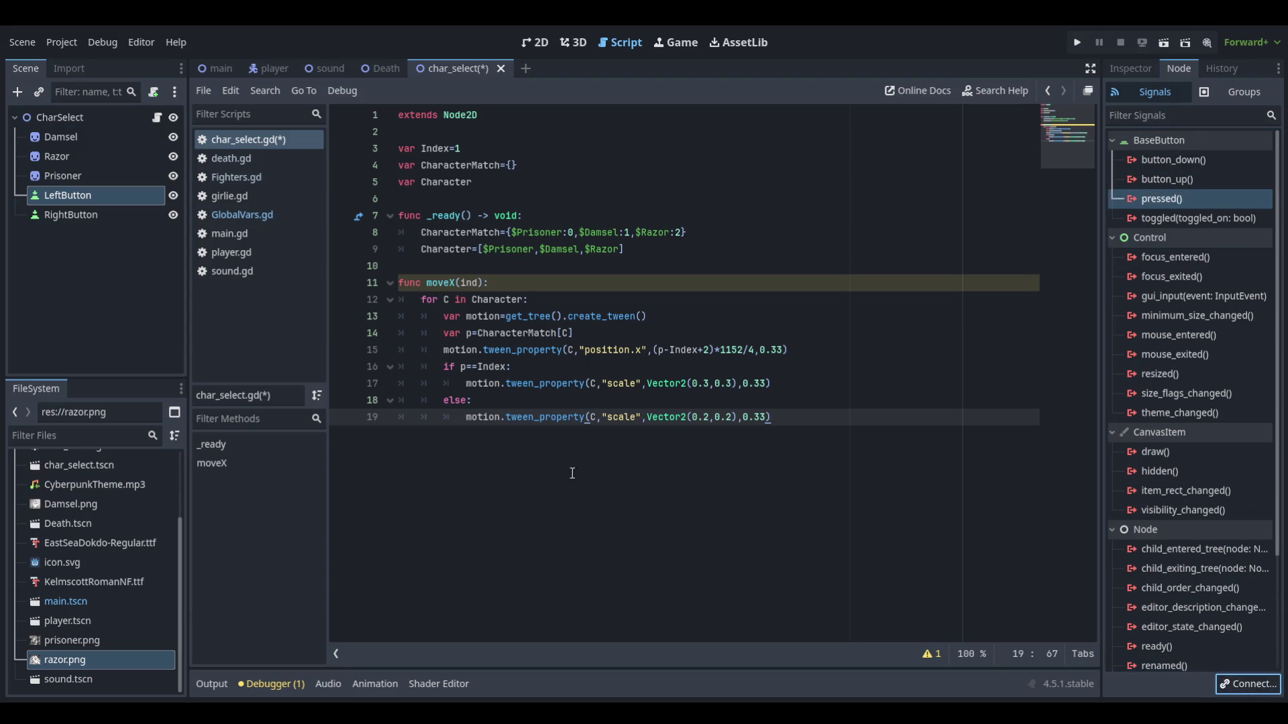
pyautogui.click(581, 519)
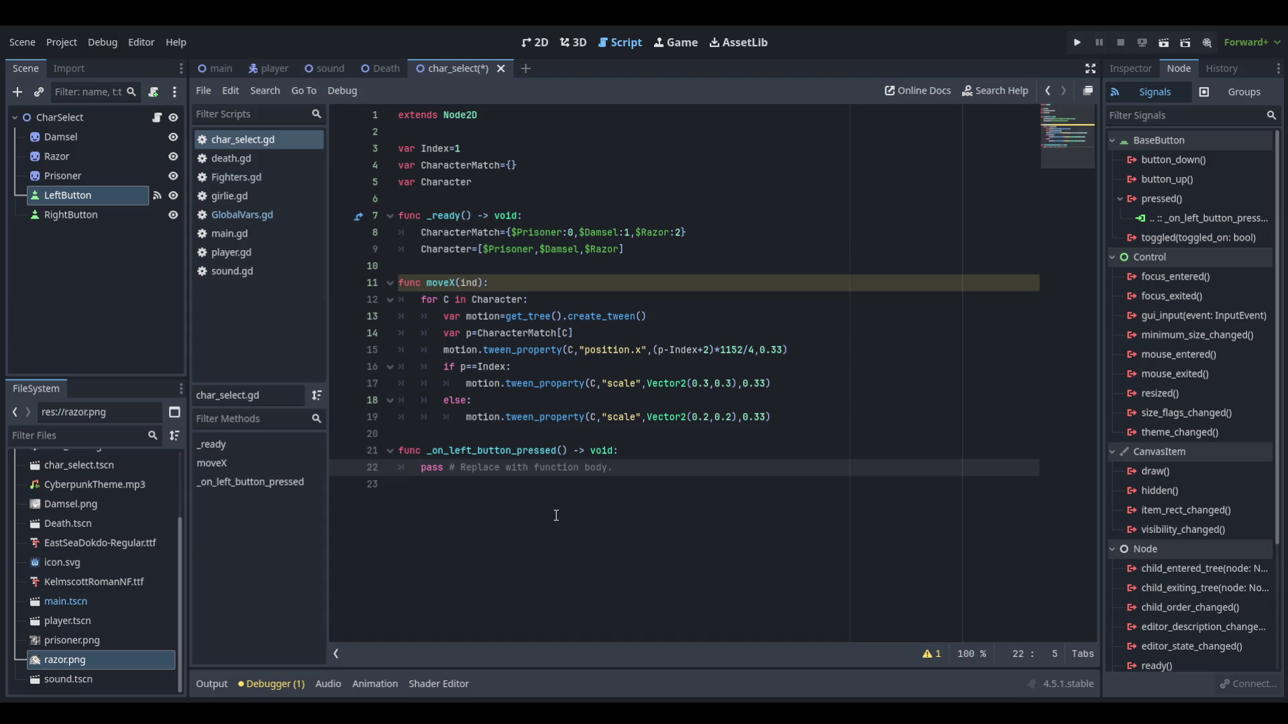
pyautogui.moveTo(612, 468); pyautogui.dragTo(376, 472)
pyautogui.click(632, 477)
pyautogui.moveTo(612, 468); pyautogui.dragTo(424, 469)
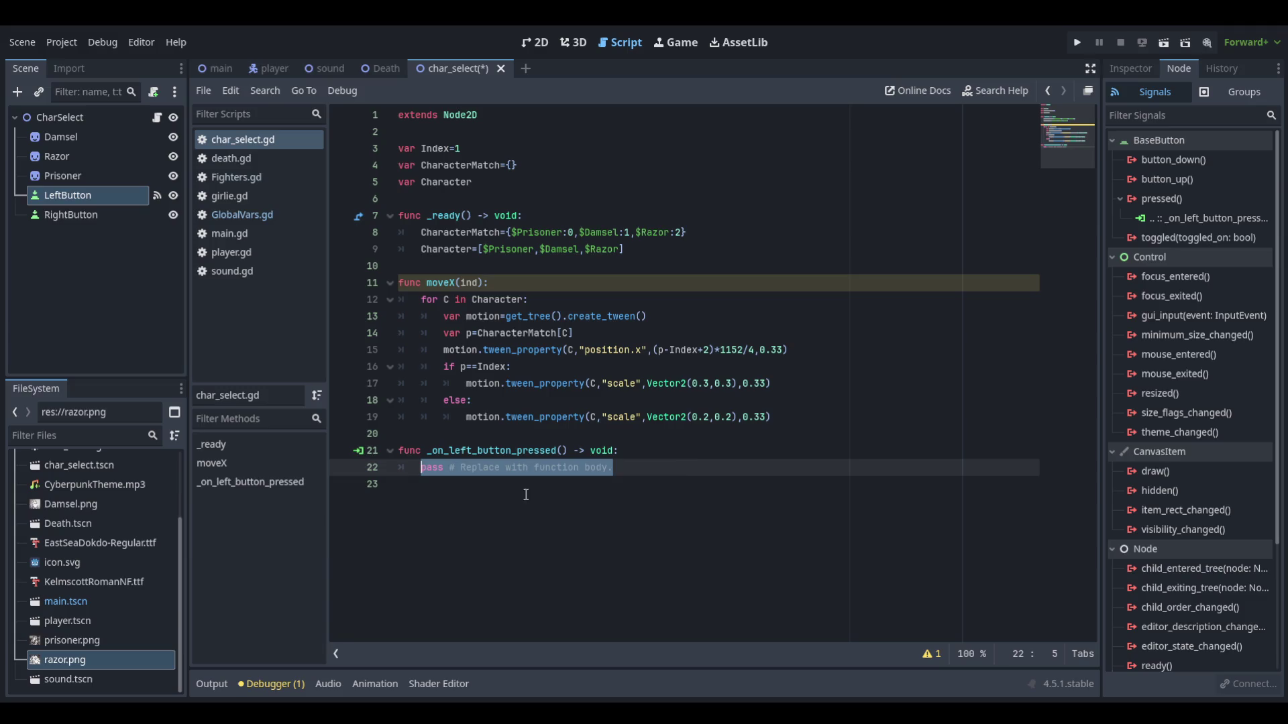
# Step: Replace pass with the condition 'if Index>0:' in the left-button handler
pyautogui.write('if ')
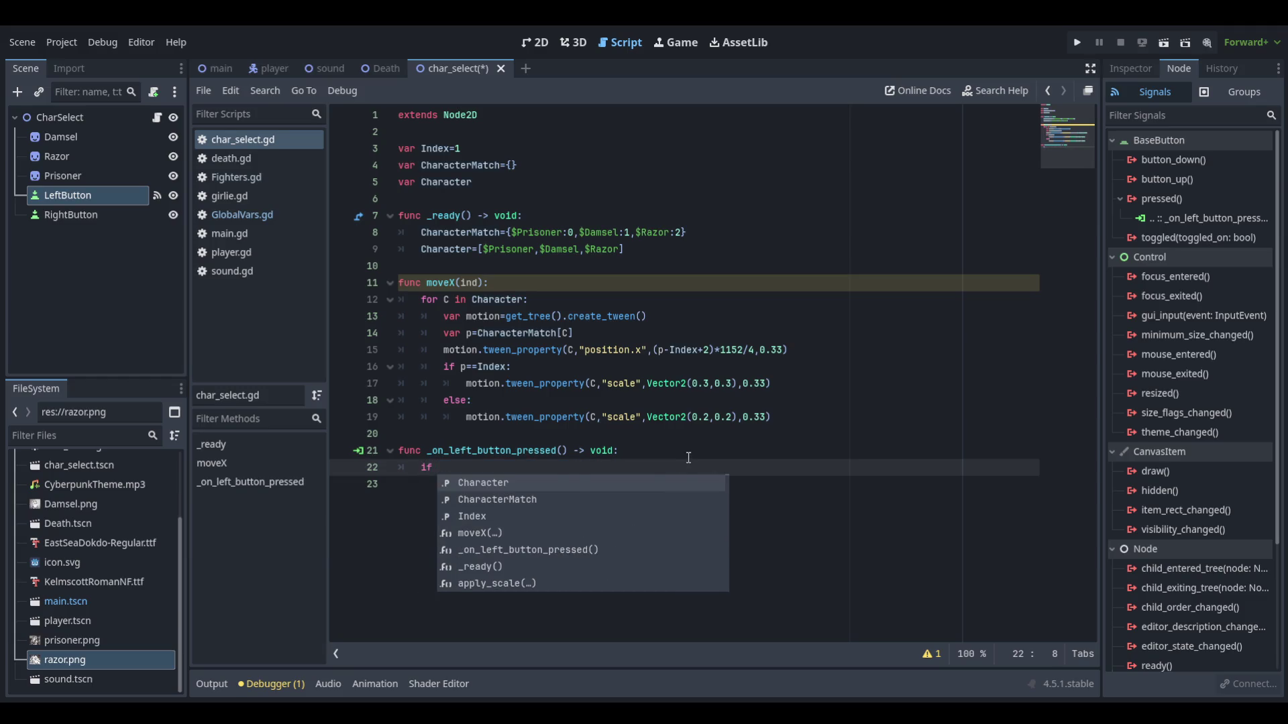
pyautogui.write('index')
pyautogui.press('Return')
pyautogui.write('>=')
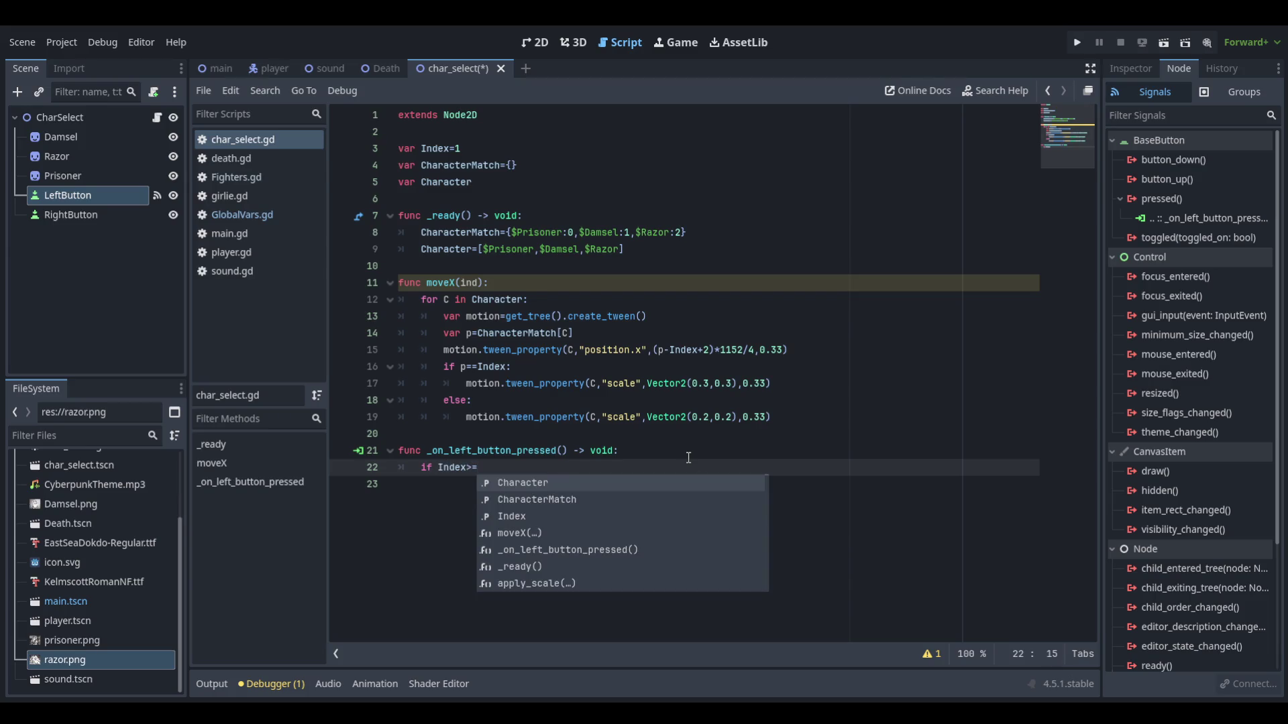
pyautogui.write('0')
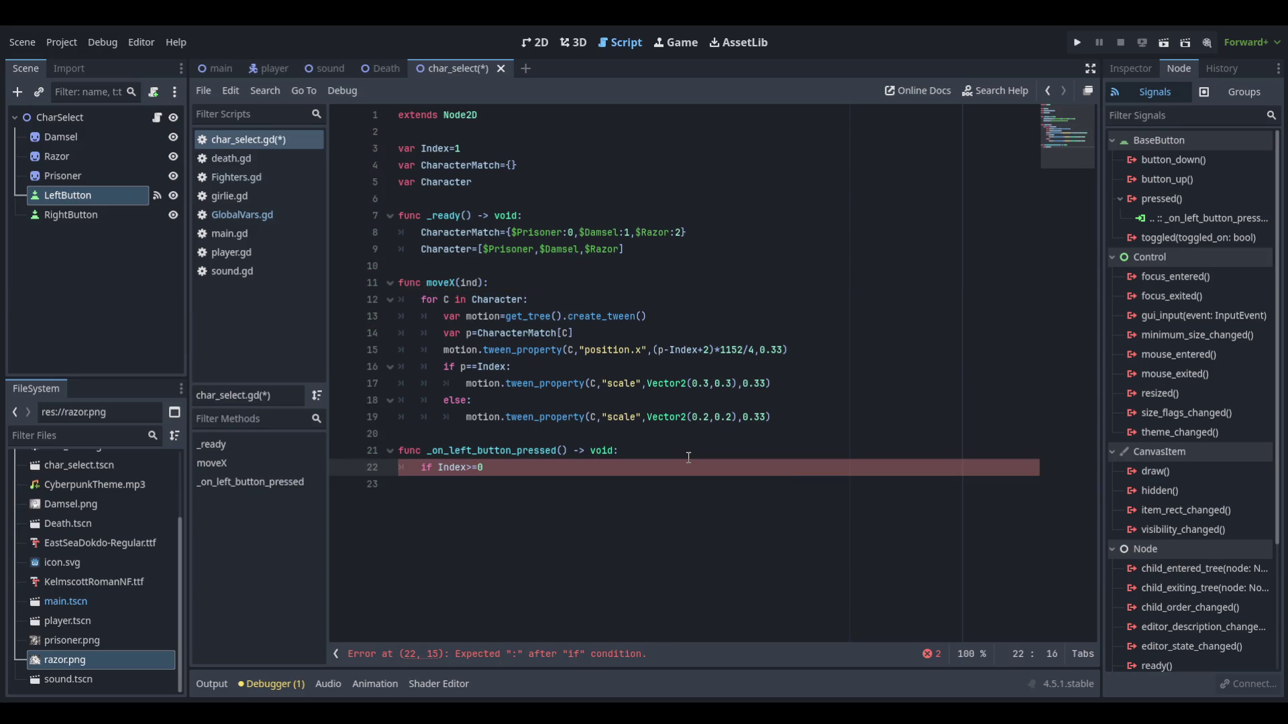
pyautogui.write(' and I')
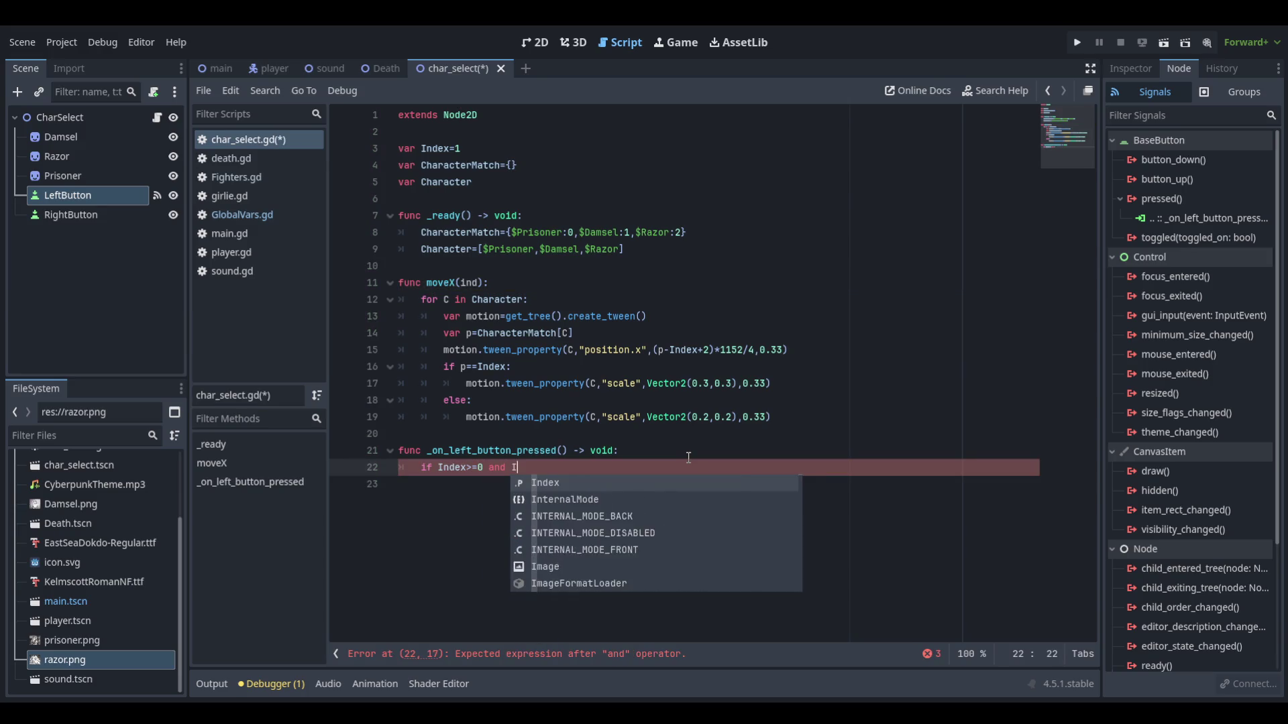
pyautogui.write('ndex ')
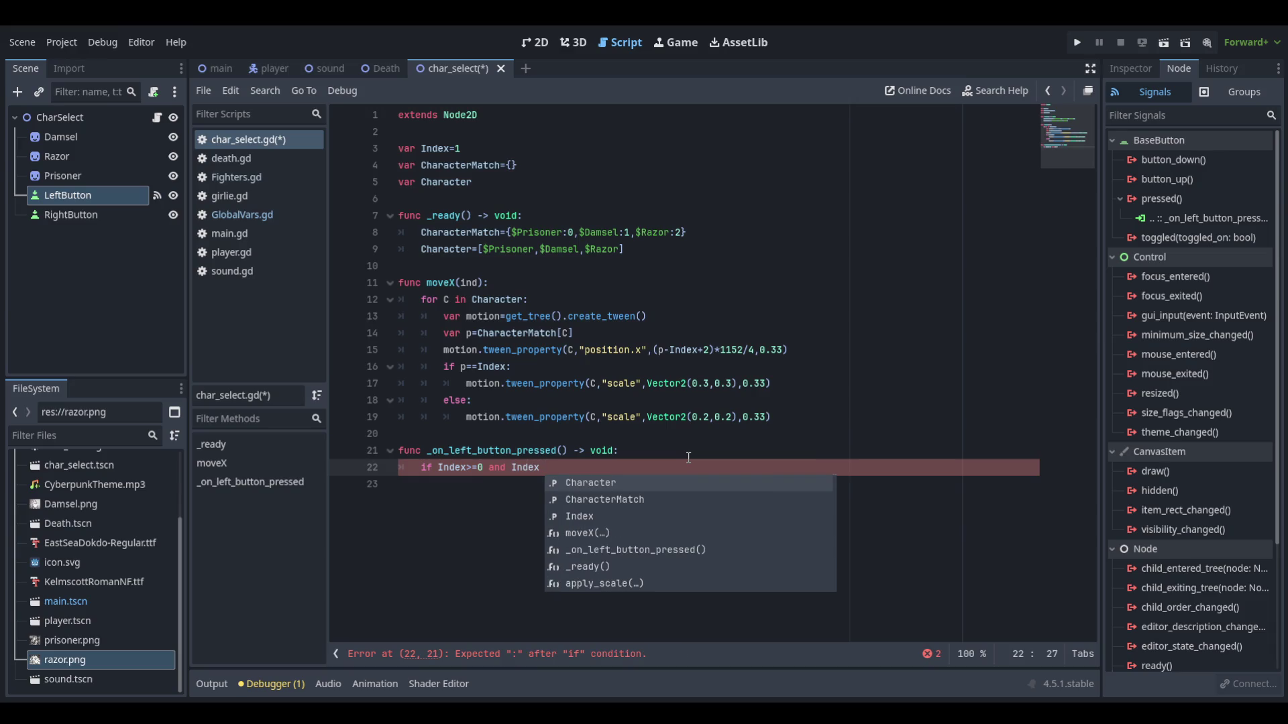
pyautogui.write('<')
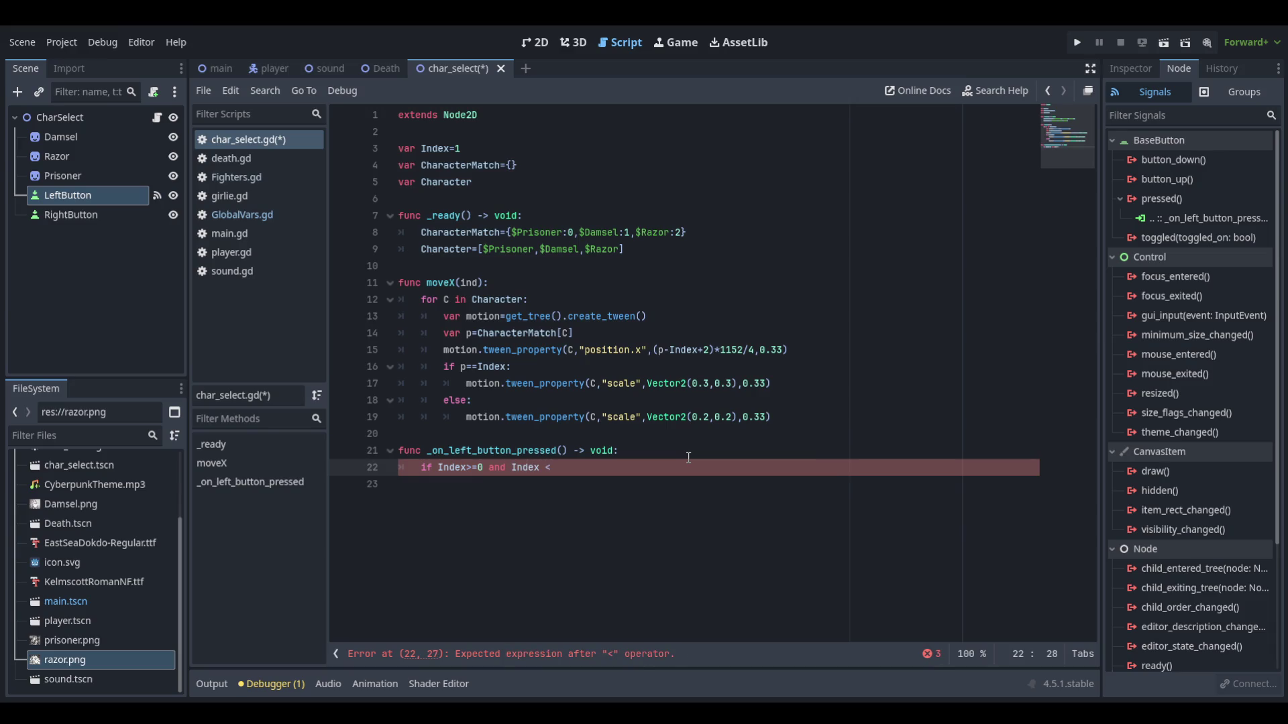
pyautogui.write('=')
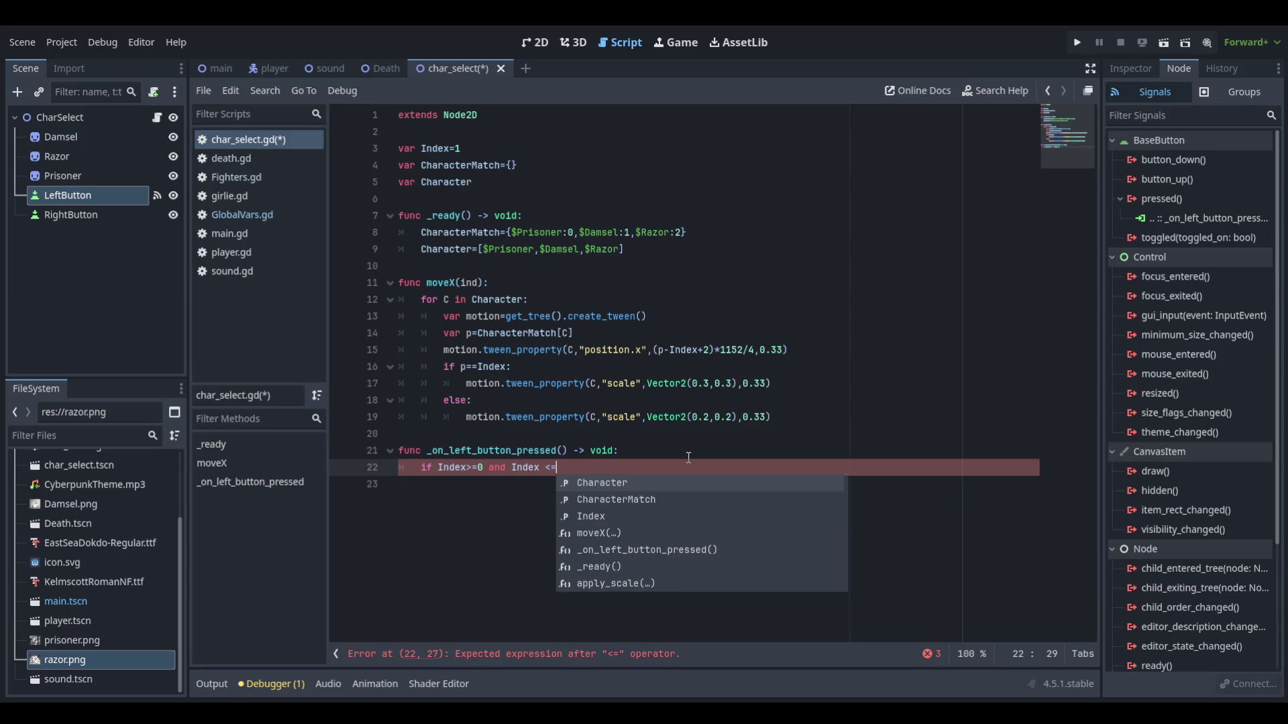
pyautogui.write('2')
pyautogui.press('BackSpace')
pyautogui.press('BackSpace')
pyautogui.press('BackSpace')
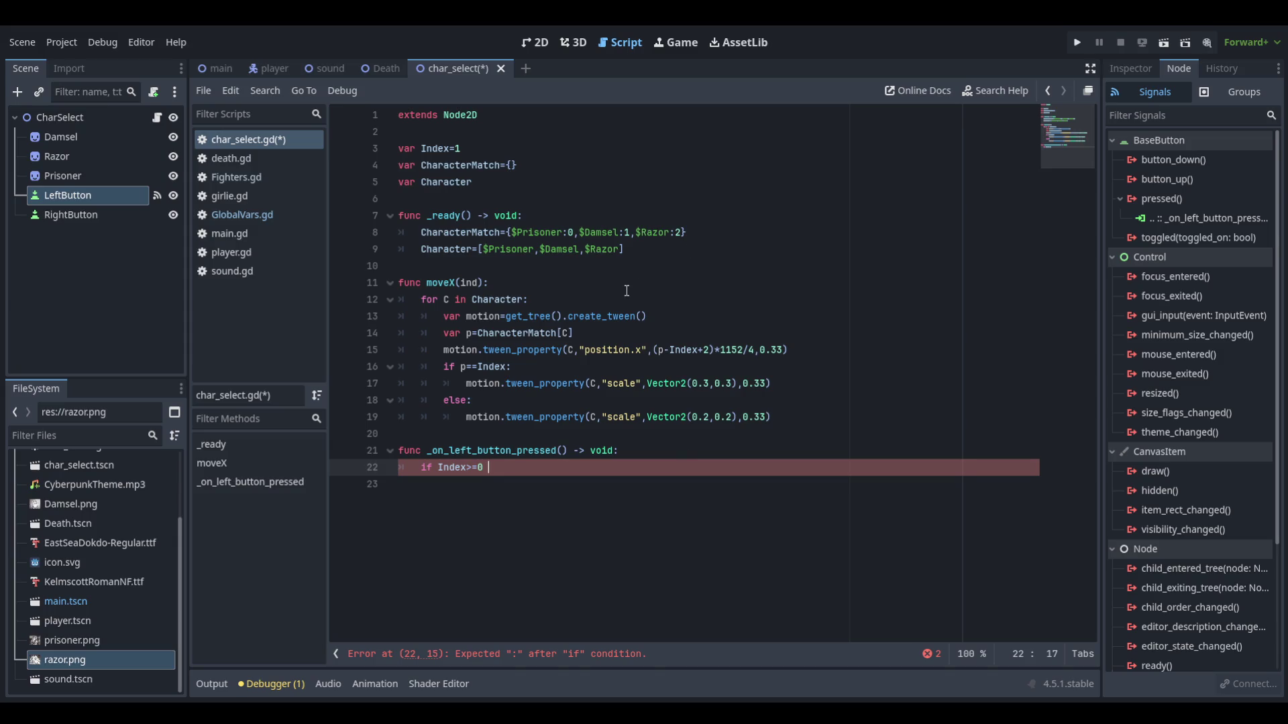
pyautogui.press('BackSpace')
pyautogui.press('BackSpace')
pyautogui.press('BackSpace')
pyautogui.write('0')
pyautogui.write(':')
pyautogui.press('Return')
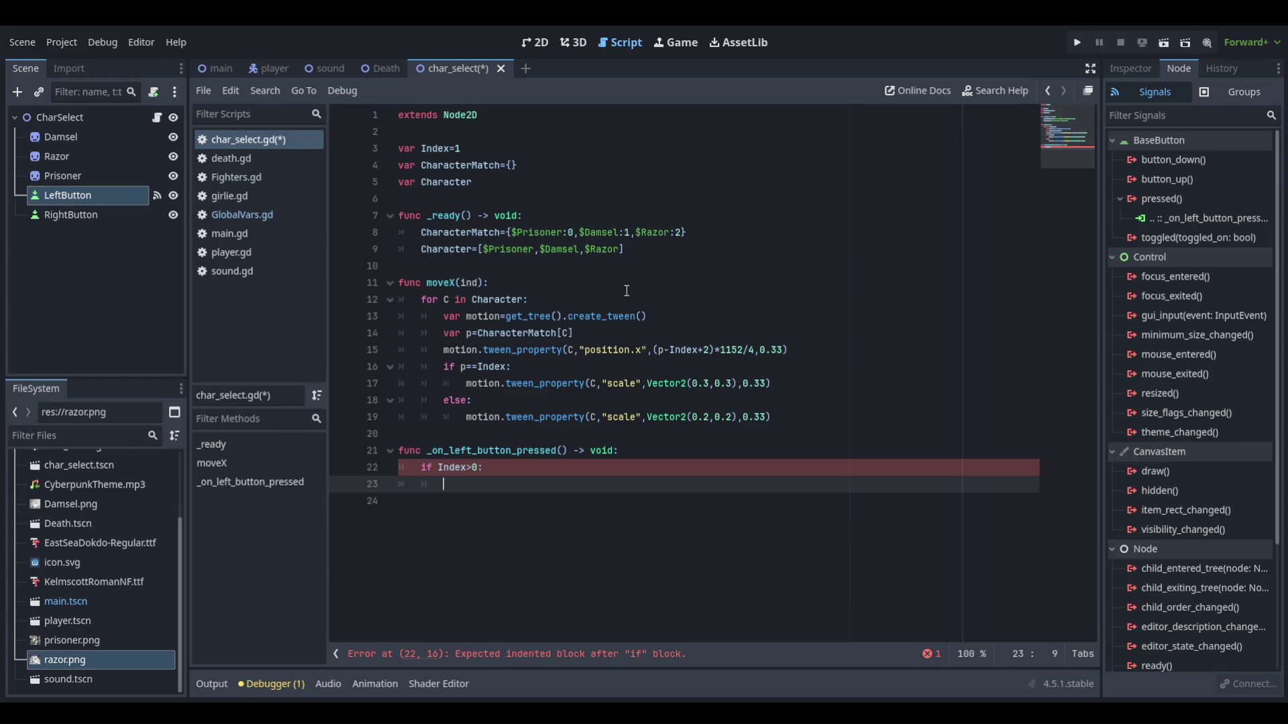
# Step: Add 'Index+=1' and a 'moveX()' call inside the if block
pyautogui.write('Index')
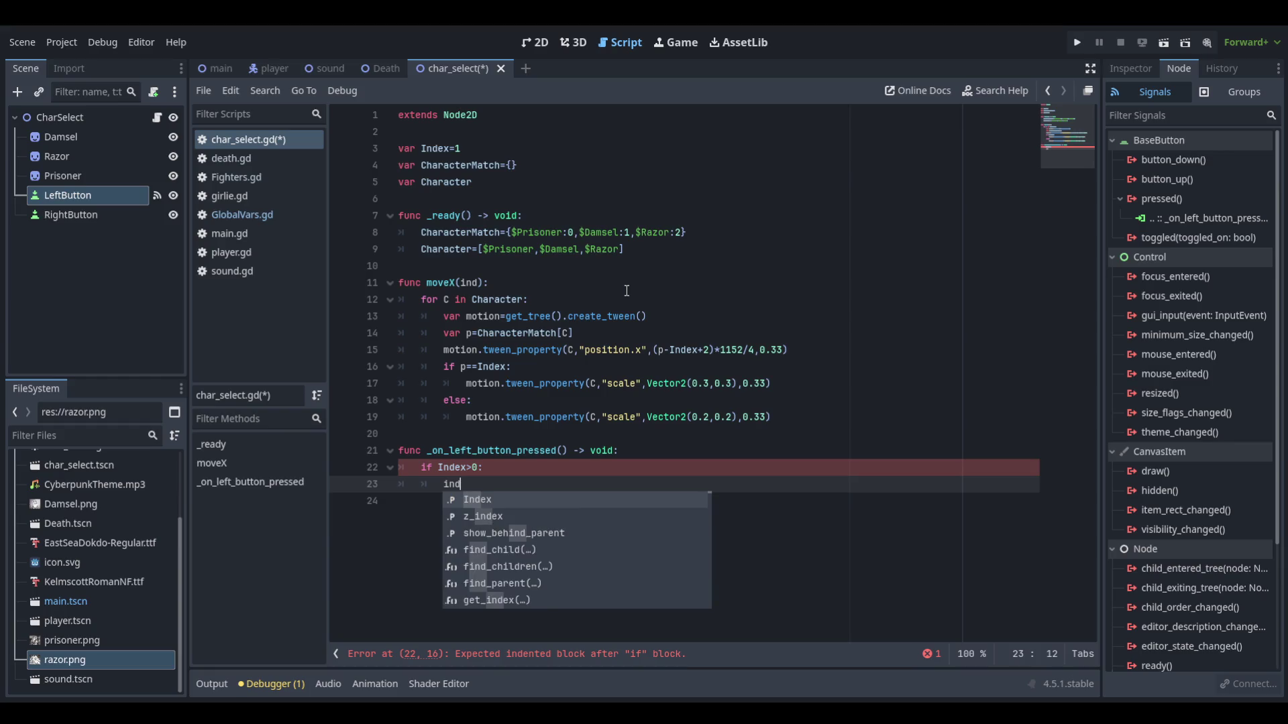
pyautogui.write('+=1')
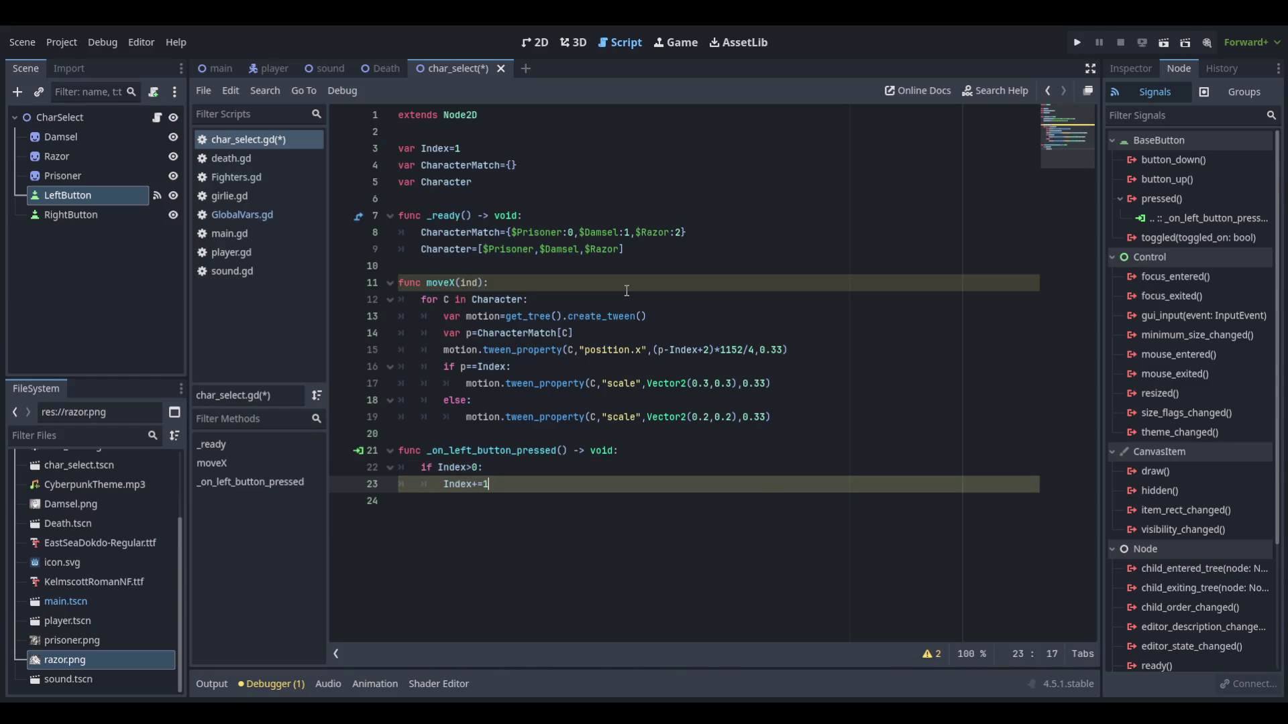
pyautogui.press('Return')
pyautogui.write('move')
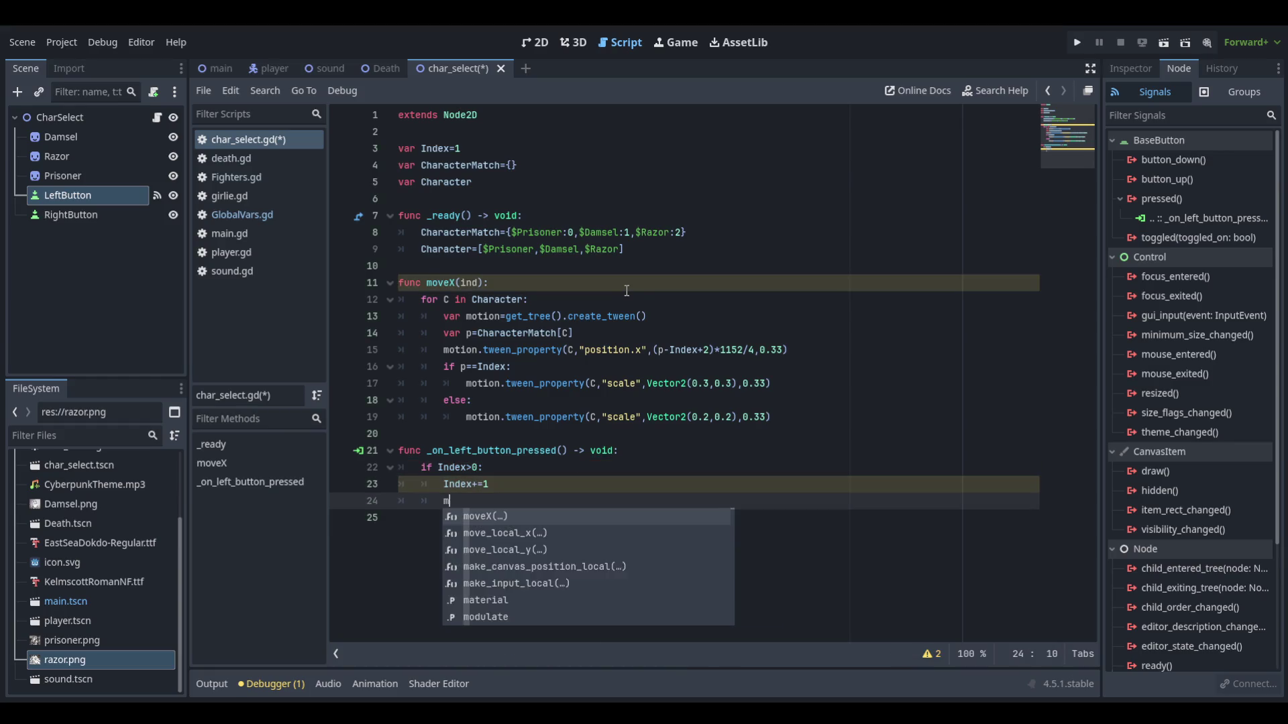
pyautogui.press('Return')
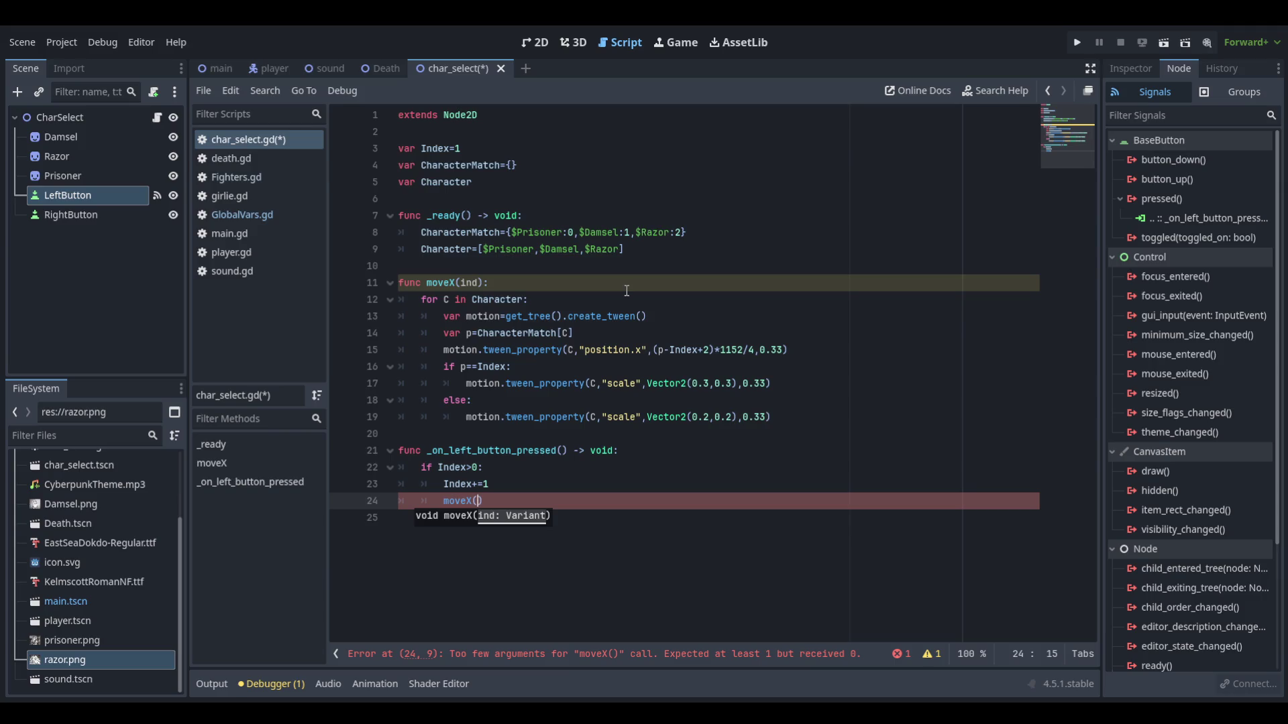
# Step: Remove the ind parameter from moveX, select RightButton, and run the game
pyautogui.doubleClick(469, 282)
pyautogui.press('BackSpace')
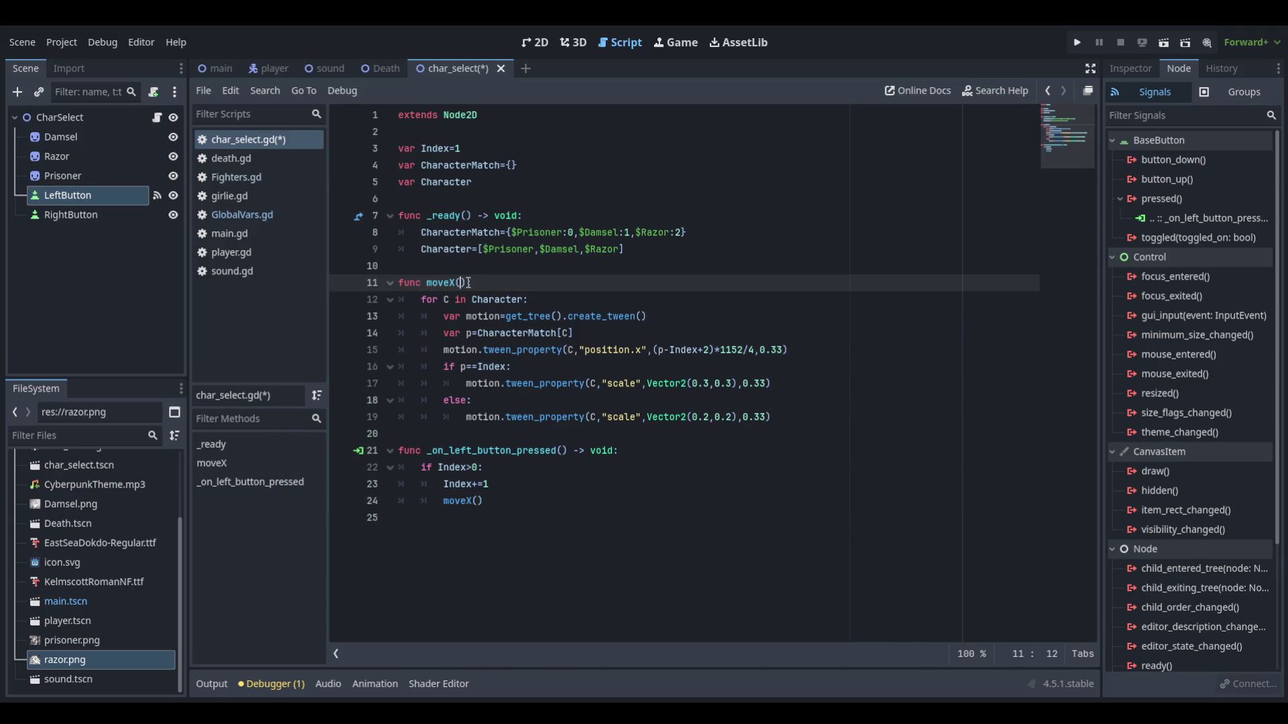
pyautogui.write(':')
pyautogui.click(501, 517)
pyautogui.click(498, 501)
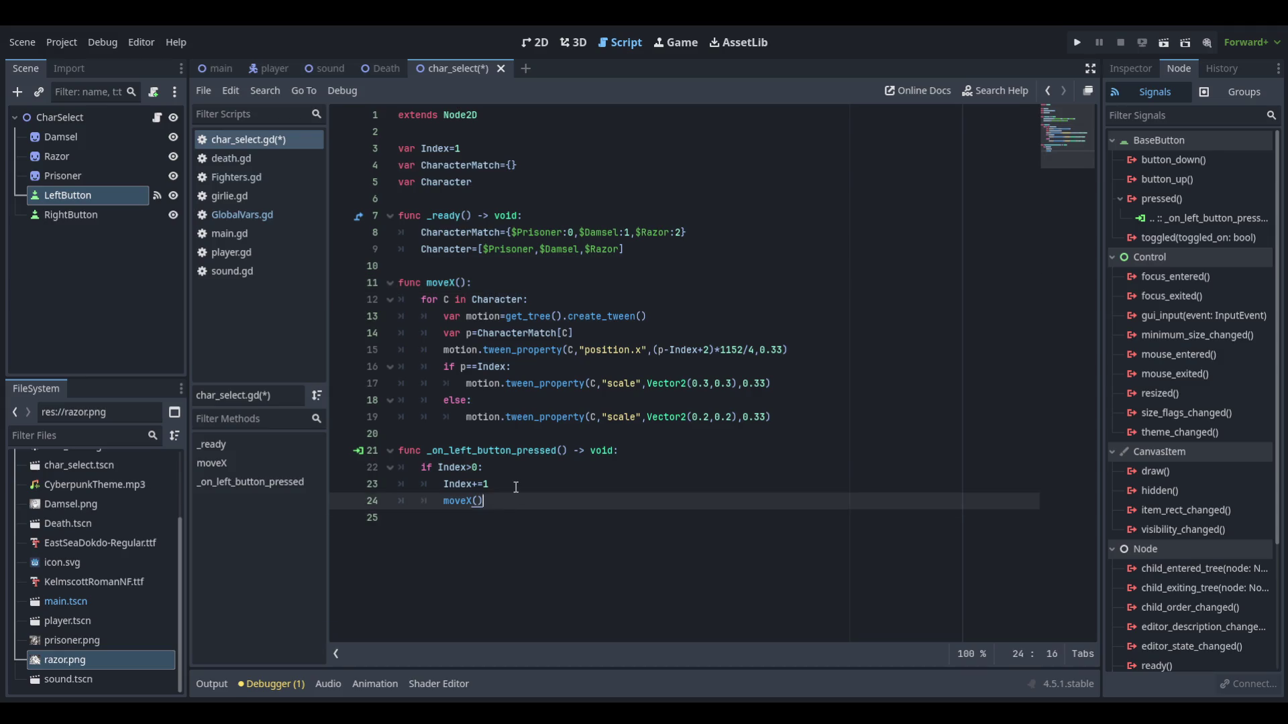
pyautogui.click(141, 213)
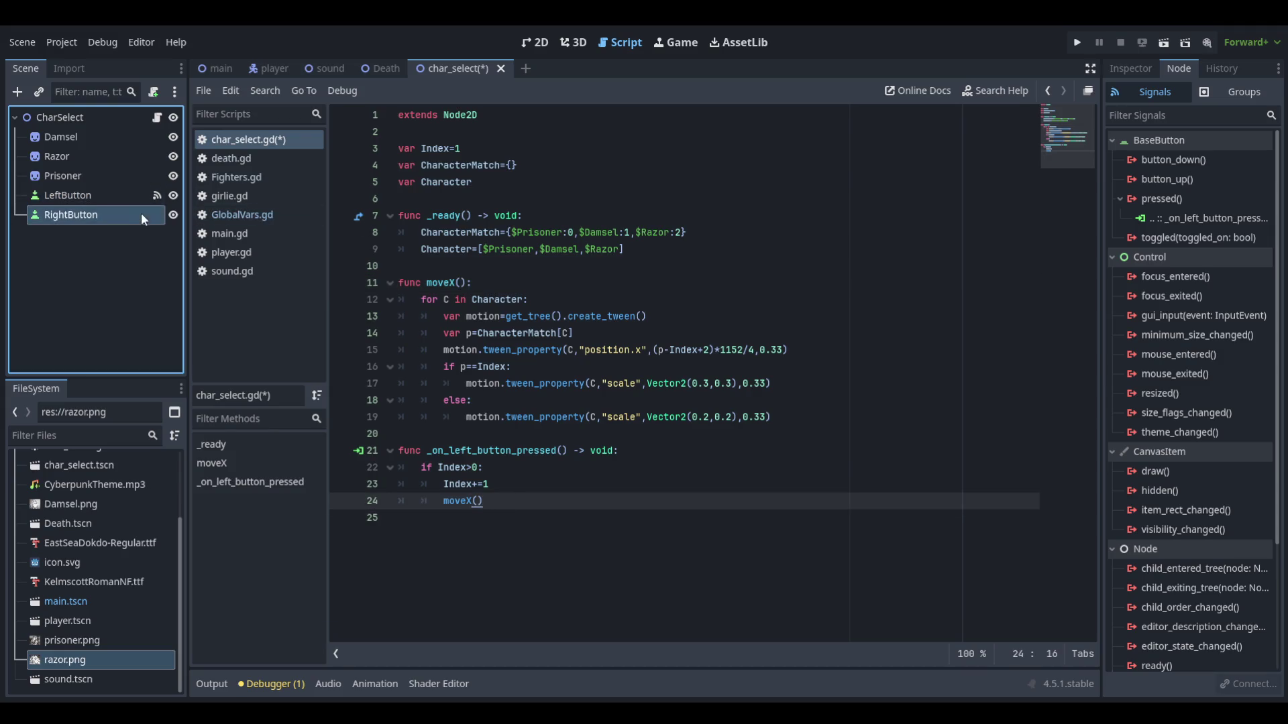
pyautogui.click(1077, 42)
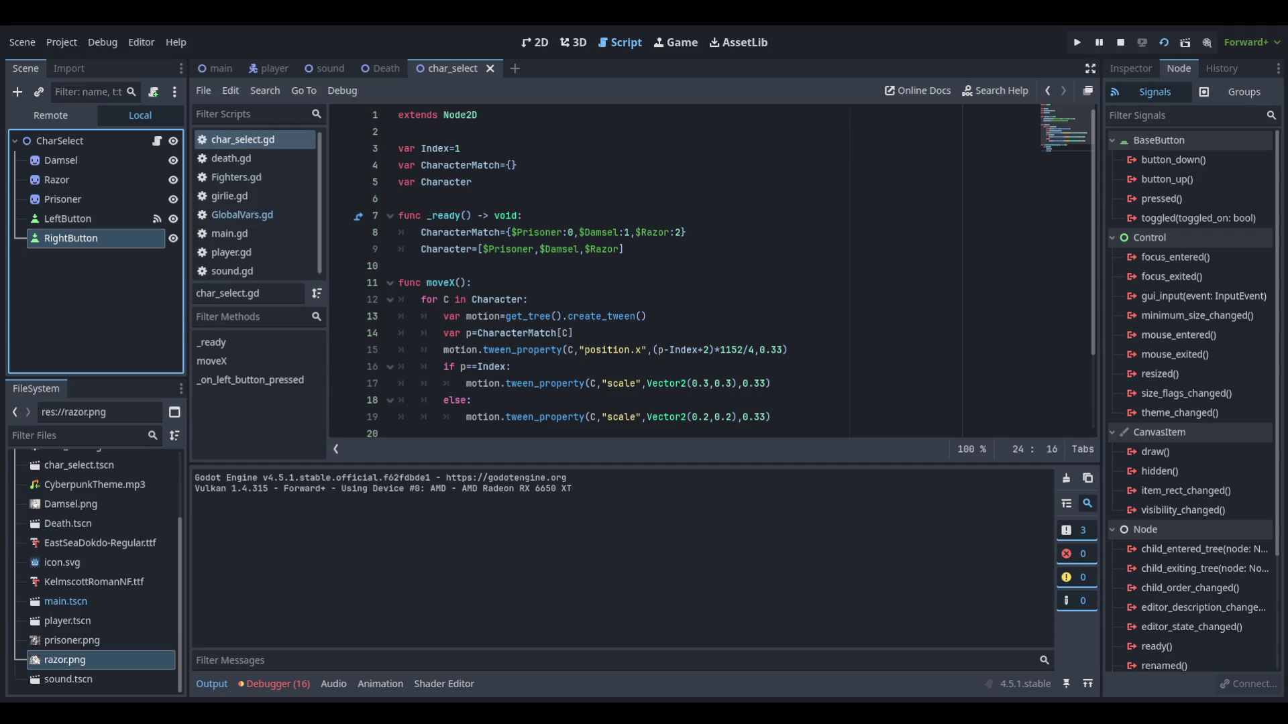
# Step: Scroll the script to the handler and select RightButton's pressed() signal
pyautogui.scroll(-2, 645, 394)
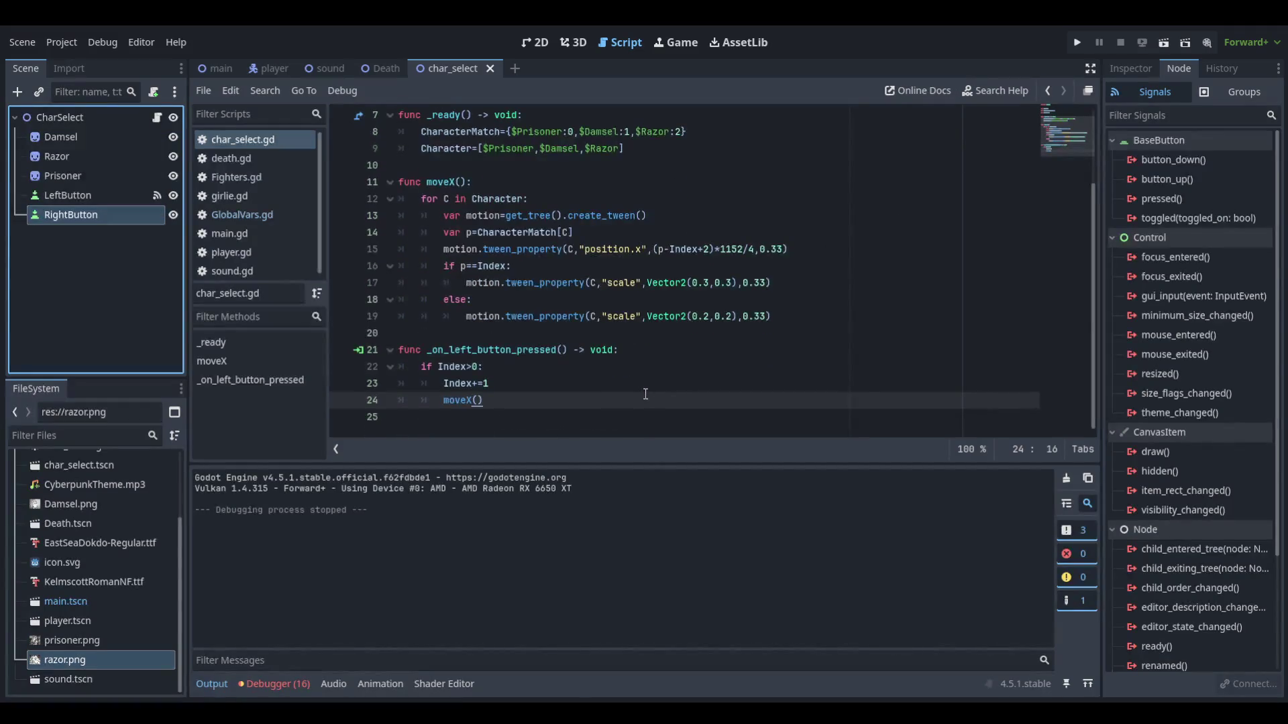
pyautogui.click(511, 397)
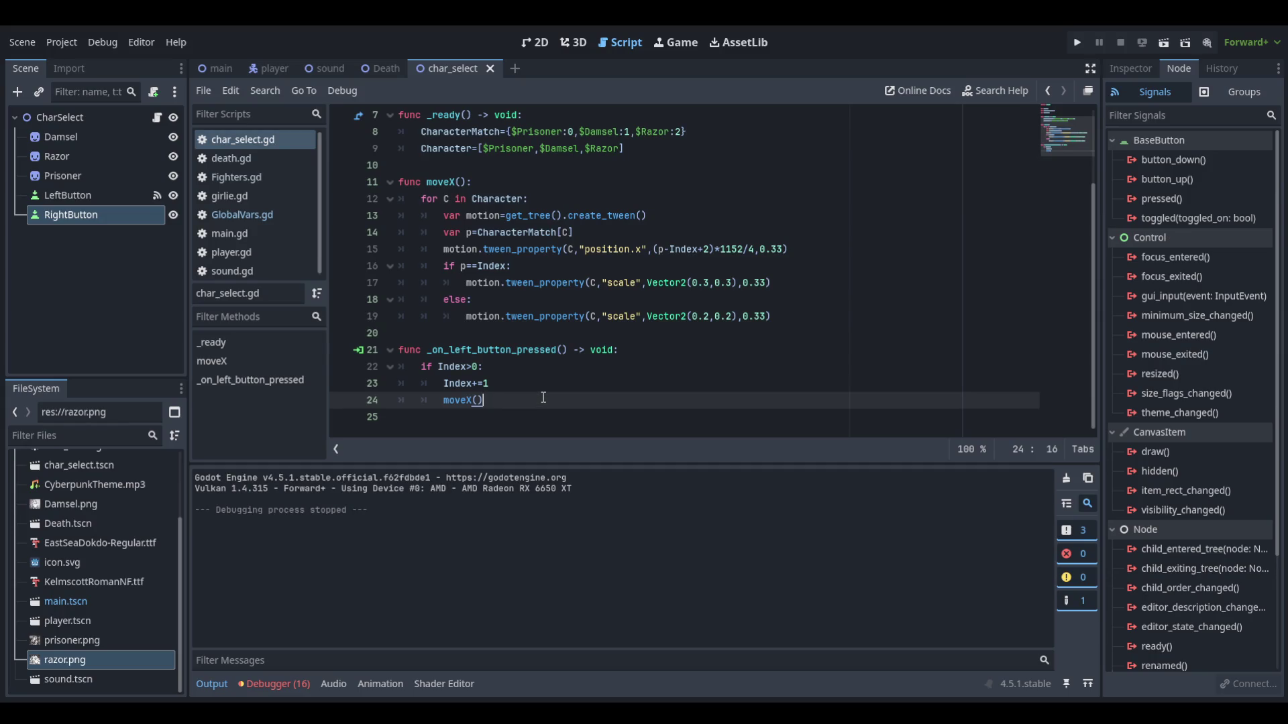
pyautogui.click(1161, 198)
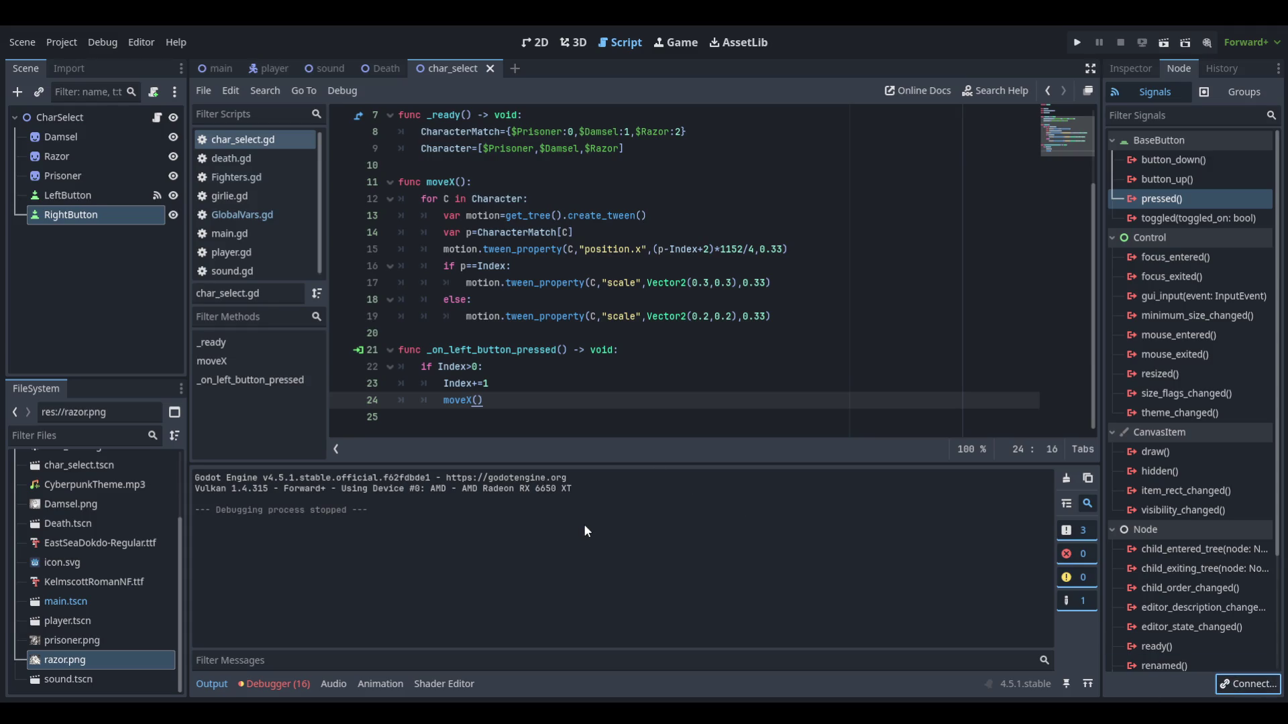
# Step: Confirm the connection to create _on_right_button_pressed, then go to the blank line above it
pyautogui.press('Return')
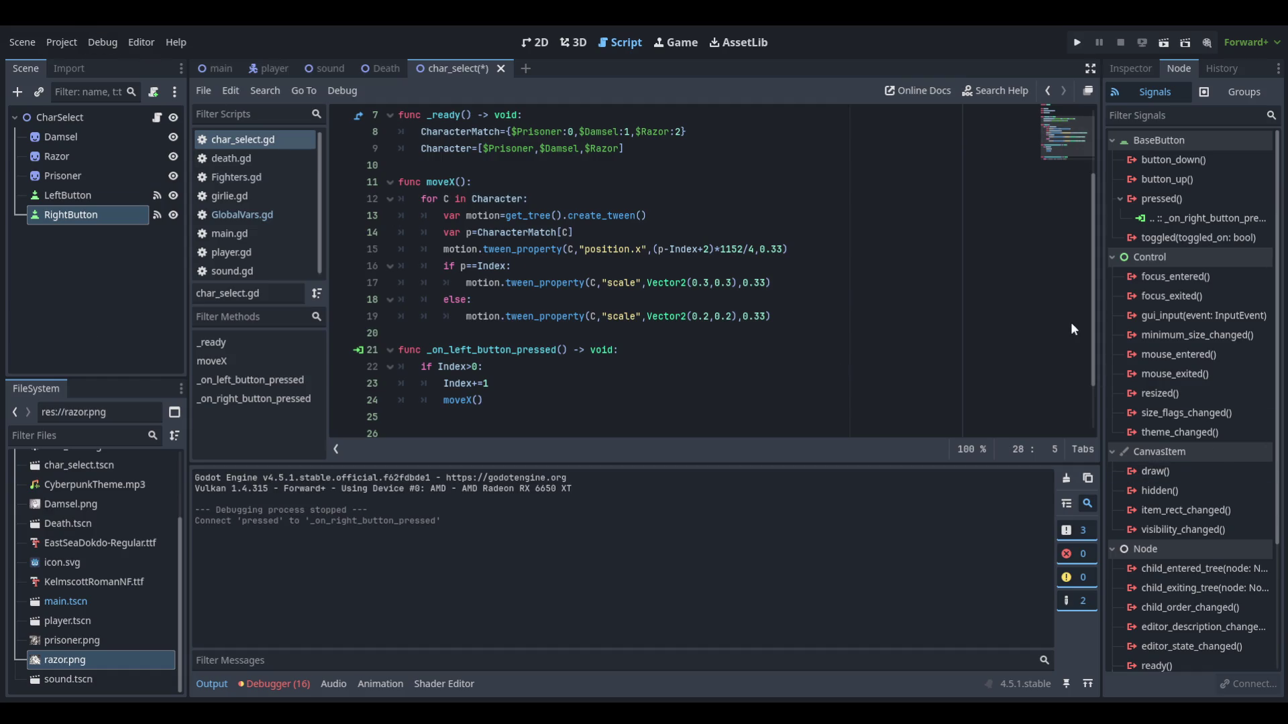
pyautogui.click(597, 385)
pyautogui.click(591, 401)
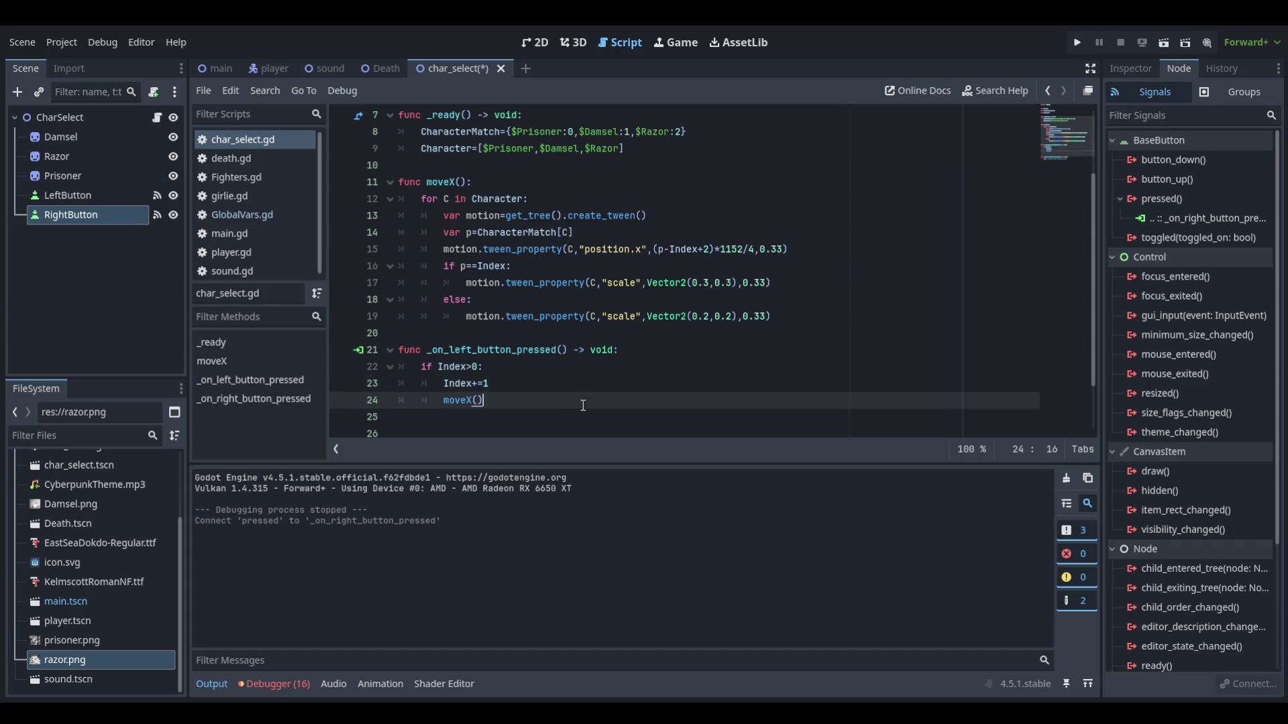
pyautogui.scroll(-2, 582, 406)
pyautogui.click(489, 344)
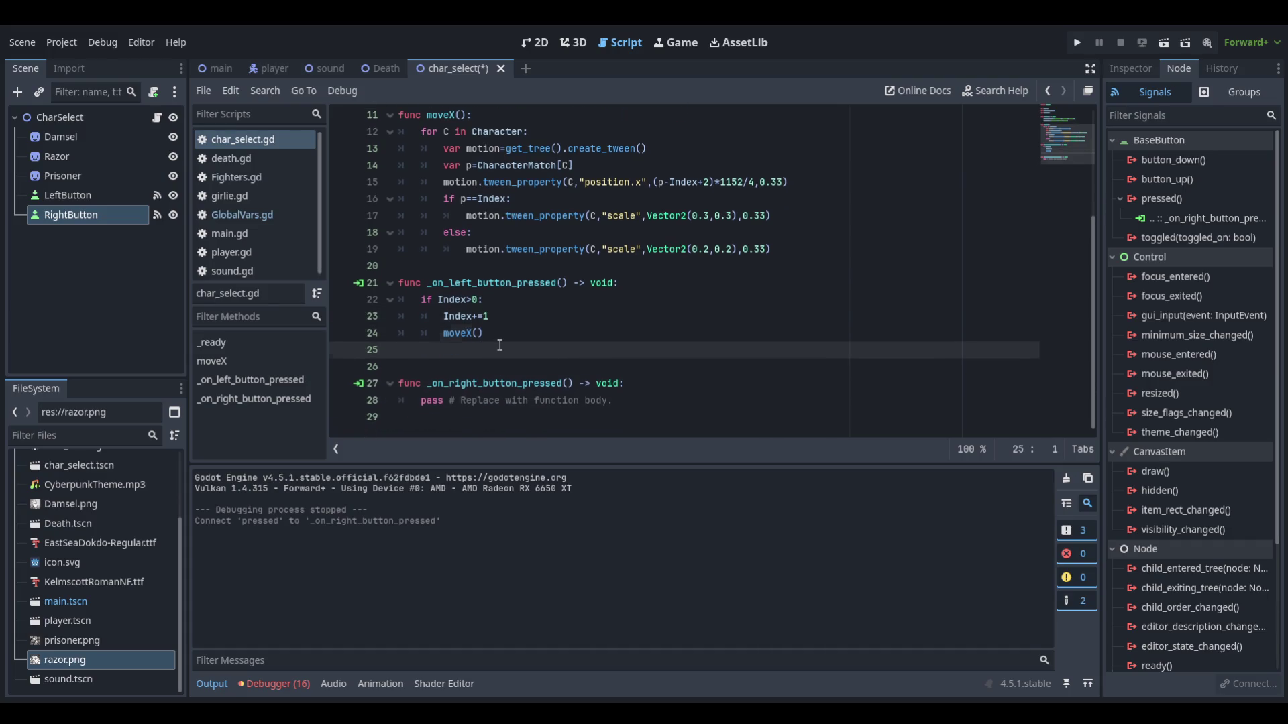
# Step: Remove the extra blank line and change the left handler's Index+=1 to Index-=1
pyautogui.press('BackSpace')
pyautogui.keyDown('shift'); pyautogui.click(422, 300); pyautogui.keyUp('shift')
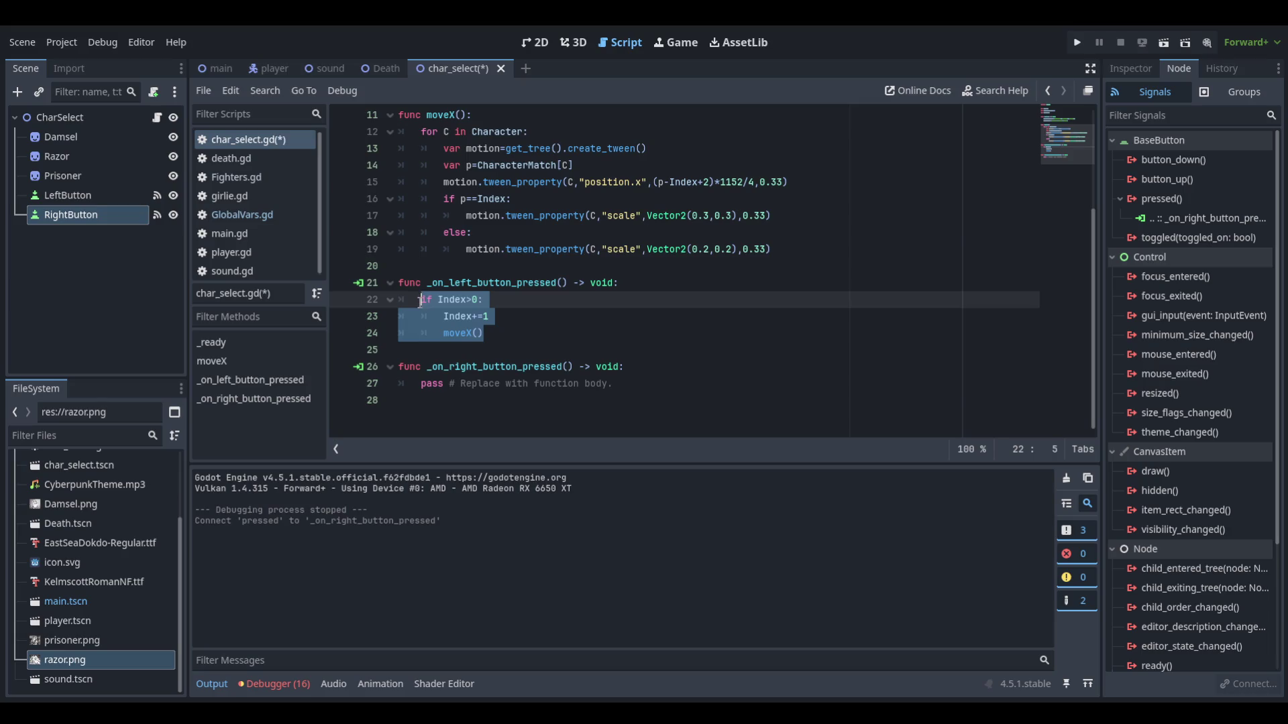
pyautogui.click(473, 287)
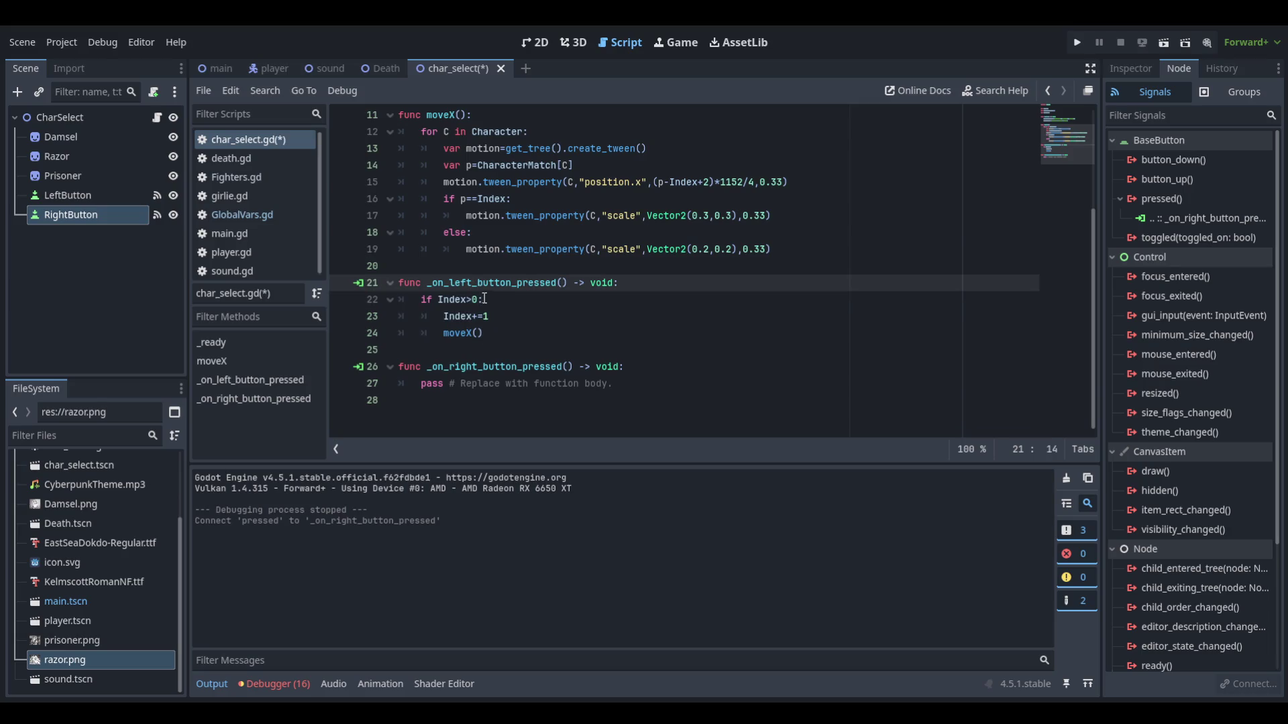
pyautogui.click(474, 317)
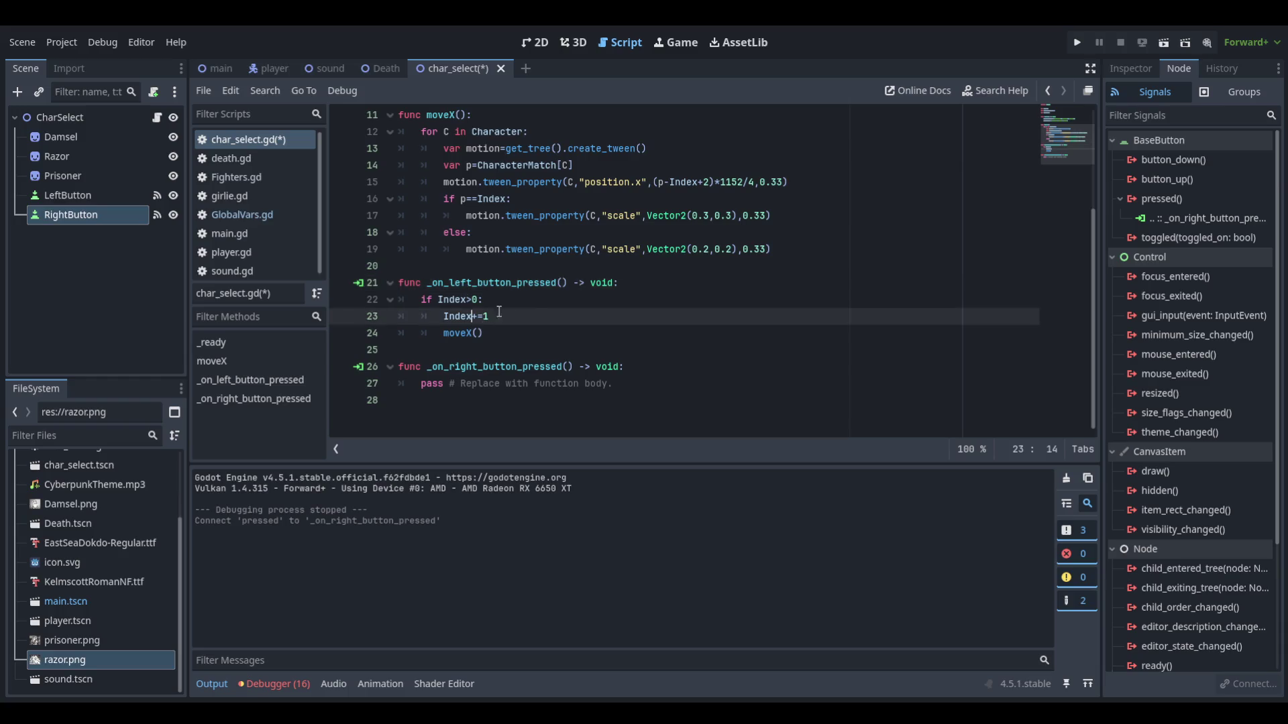
pyautogui.press('BackSpace')
pyautogui.write('-')
# Step: Replace the right handler's pass placeholder with 'if Index'
pyautogui.click(609, 385)
pyautogui.moveTo(608, 384); pyautogui.dragTo(422, 384)
pyautogui.press('BackSpace')
pyautogui.write('if Index')
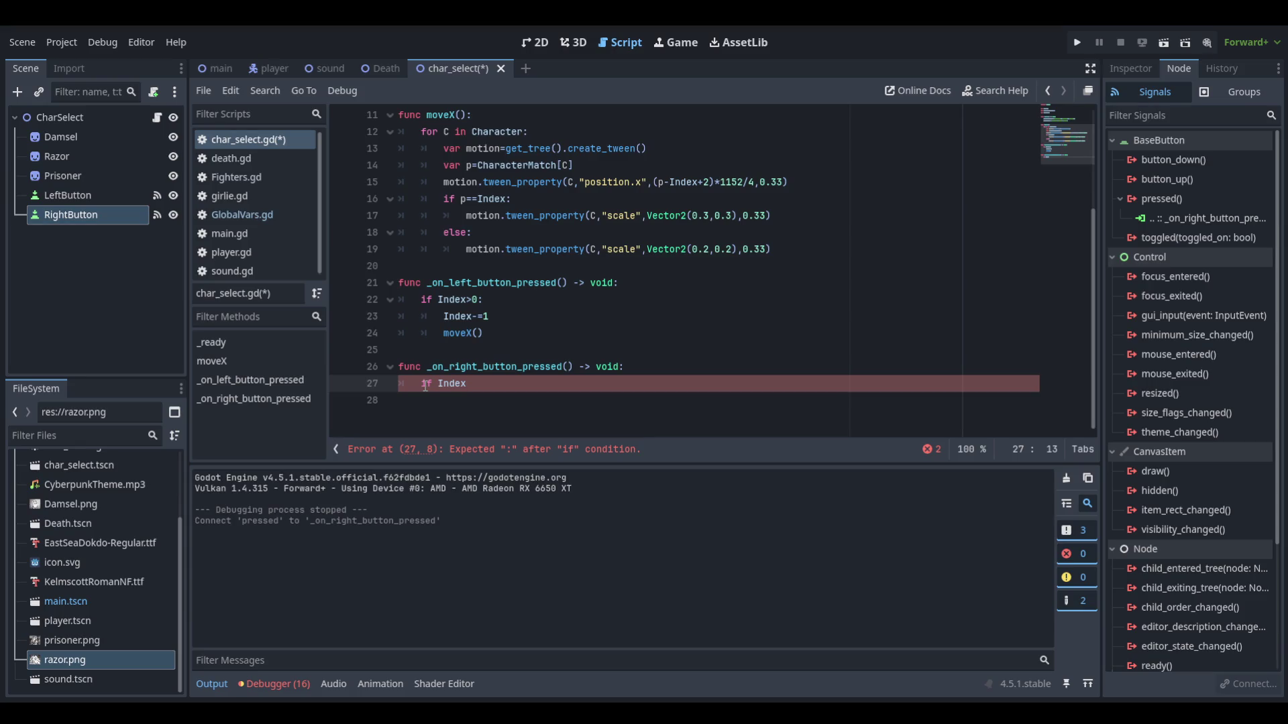
# Step: Draft the right handler's condition as 'if Index<Character.len():' with a pass body
pyautogui.write('<=')
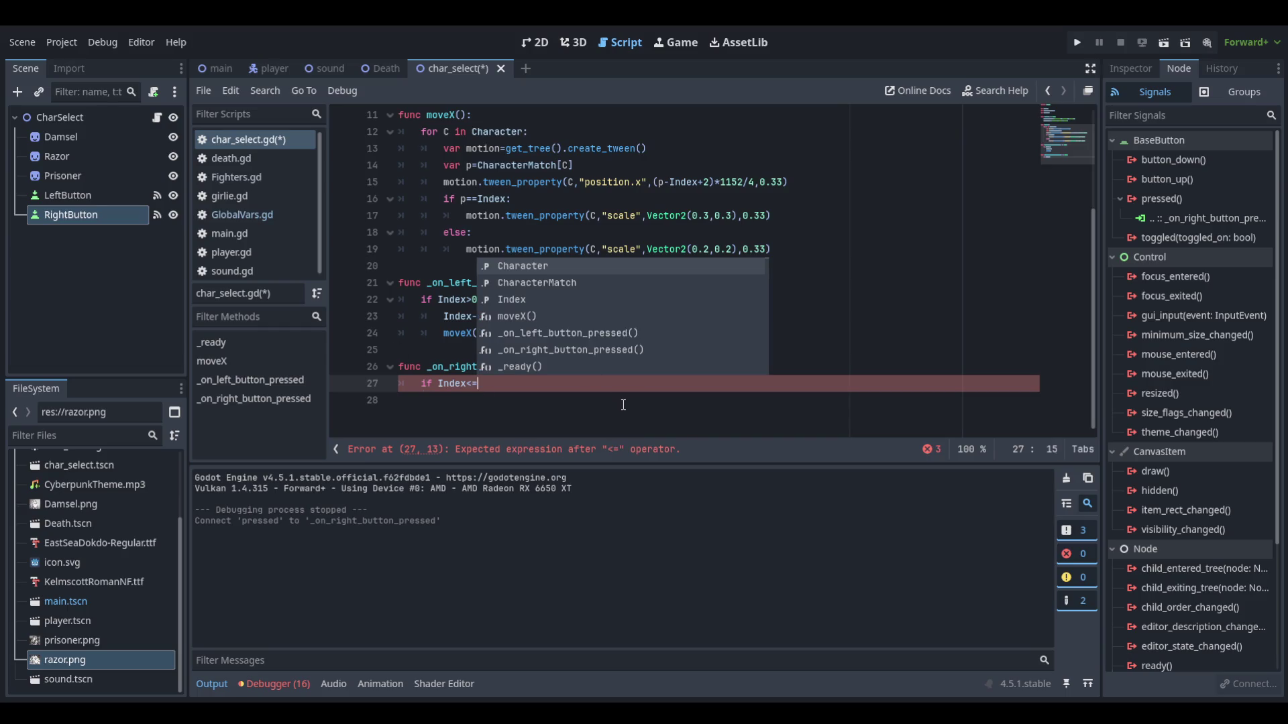
pyautogui.press('BackSpace')
pyautogui.scroll(3, 663, 379)
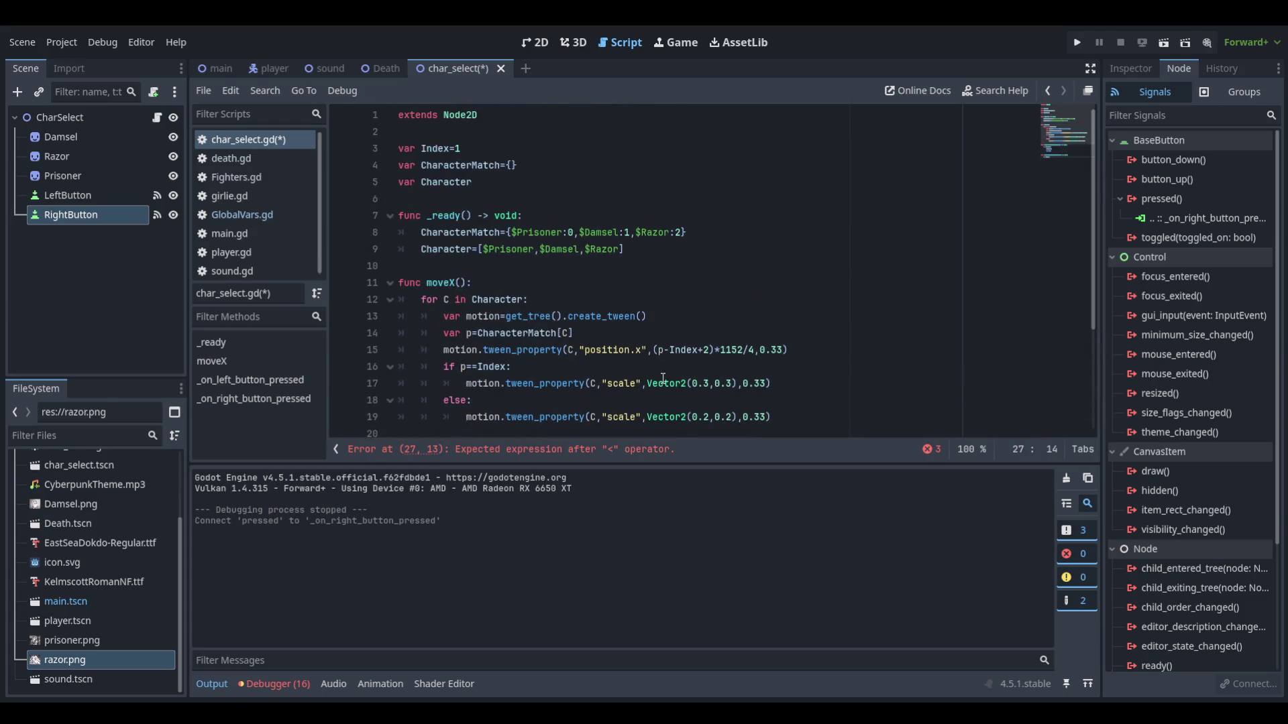
pyautogui.scroll(-1, 662, 379)
pyautogui.scroll(-2, 661, 385)
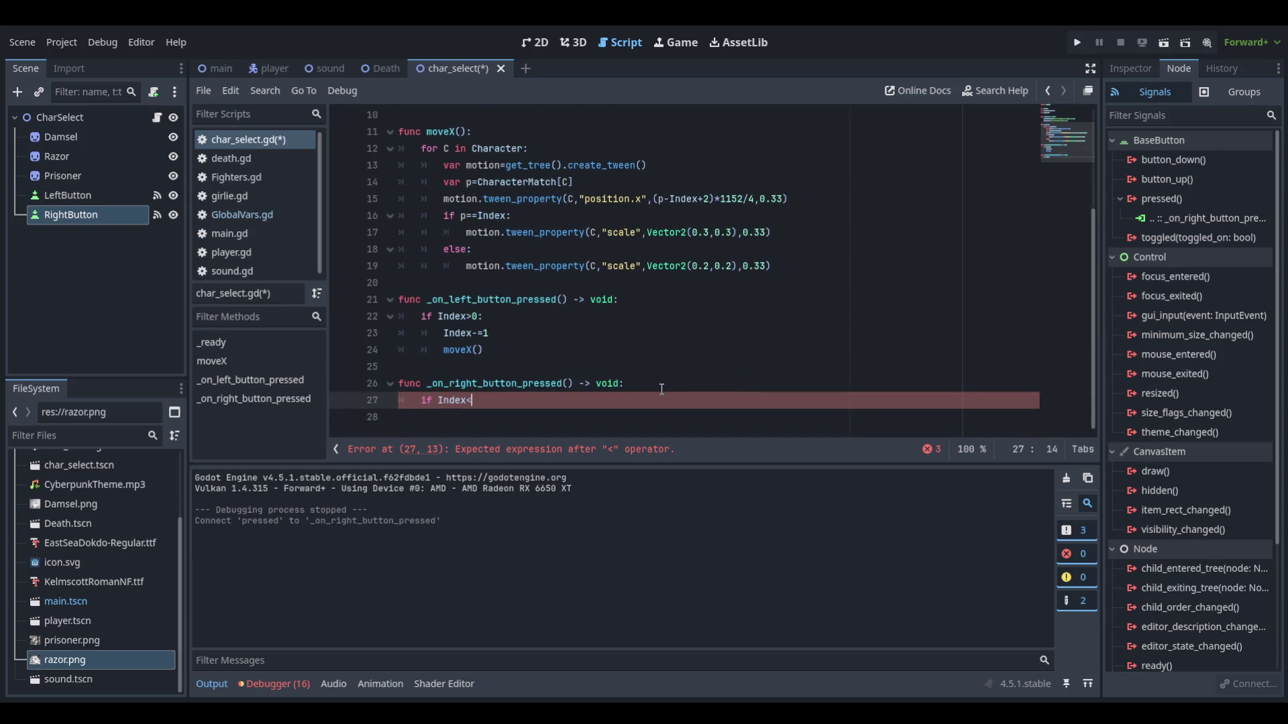
pyautogui.scroll(3, 662, 389)
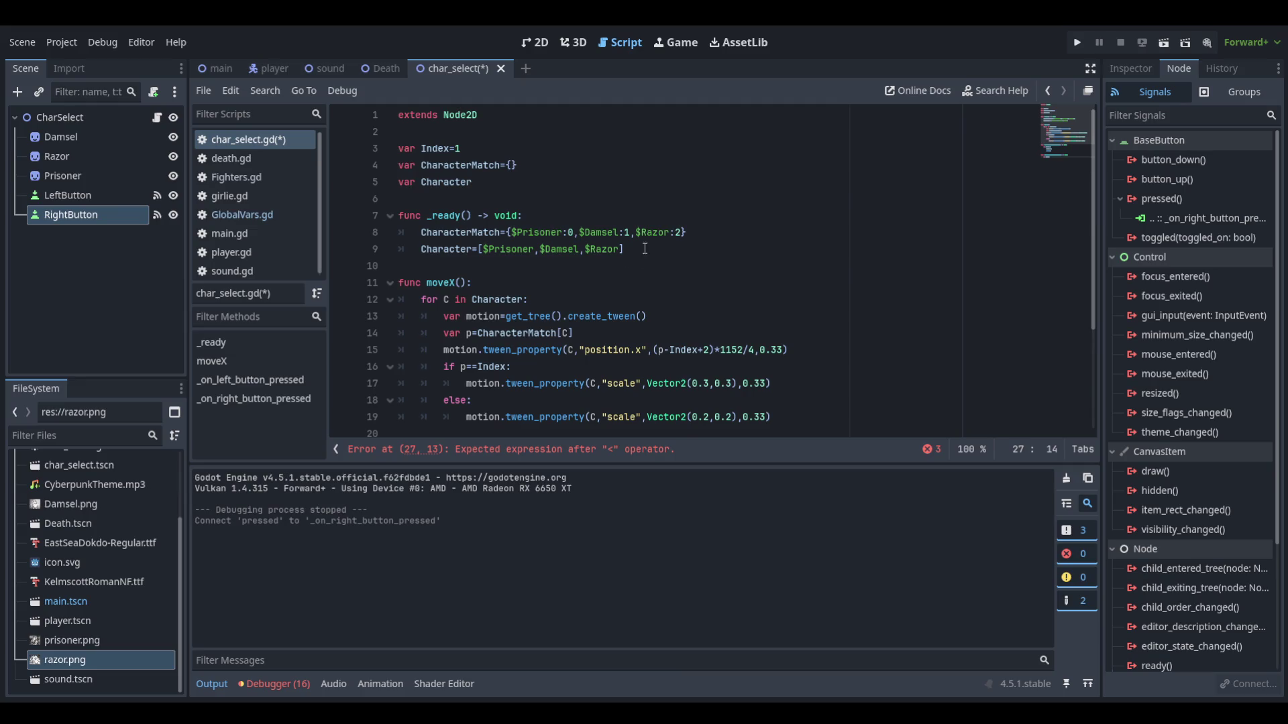
pyautogui.write('Character.leng')
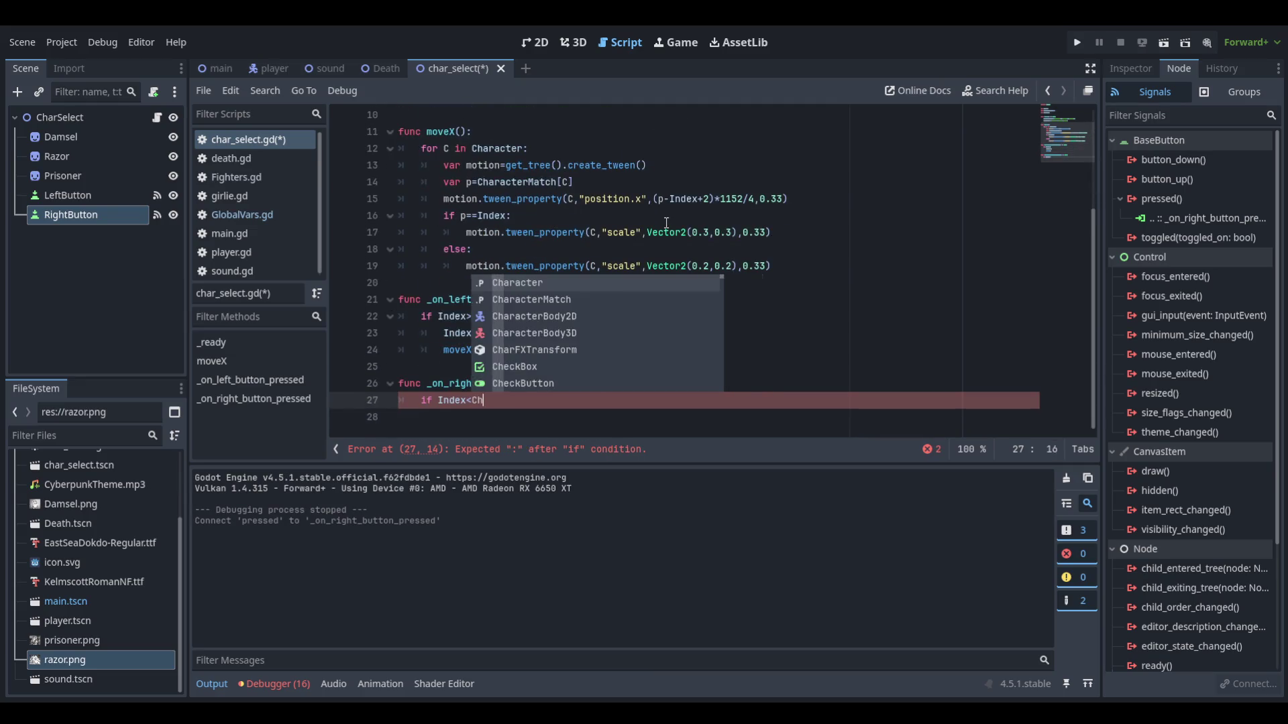
pyautogui.write('th')
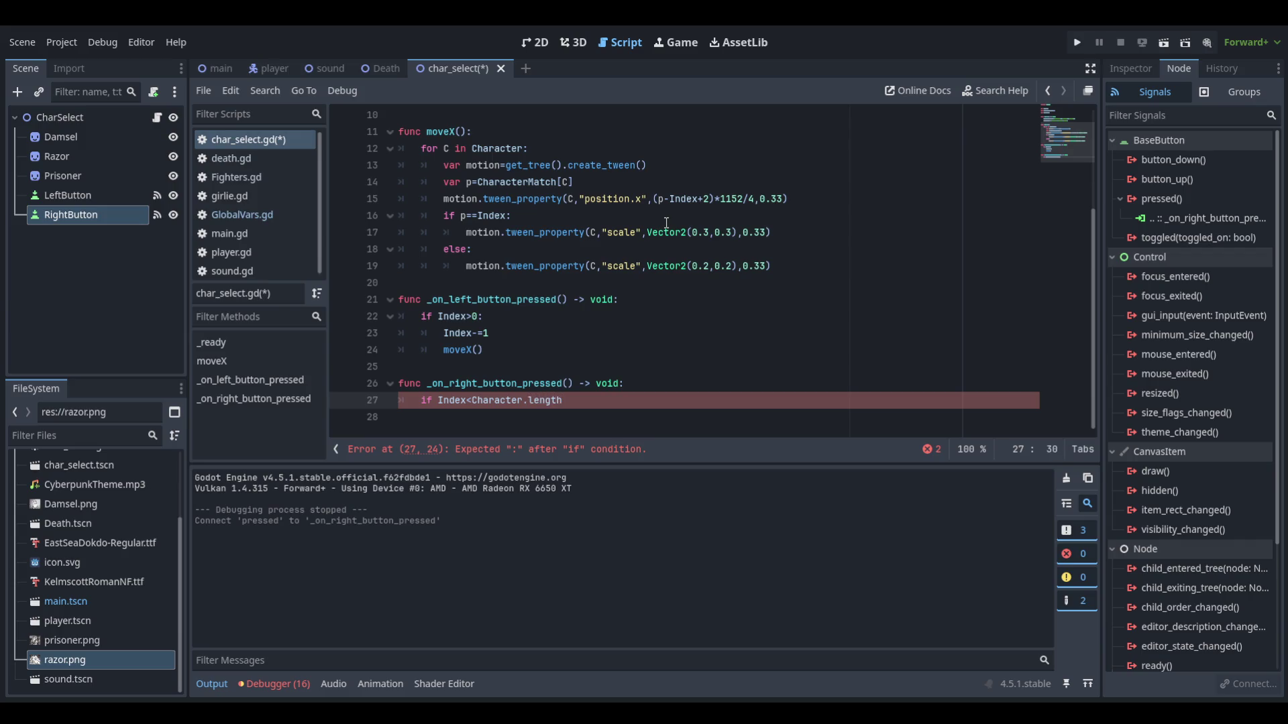
pyautogui.press('BackSpace')
pyautogui.press('BackSpace')
pyautogui.press('BackSpace')
pyautogui.write('():')
pyautogui.press('Return')
pyautogui.write('pass')
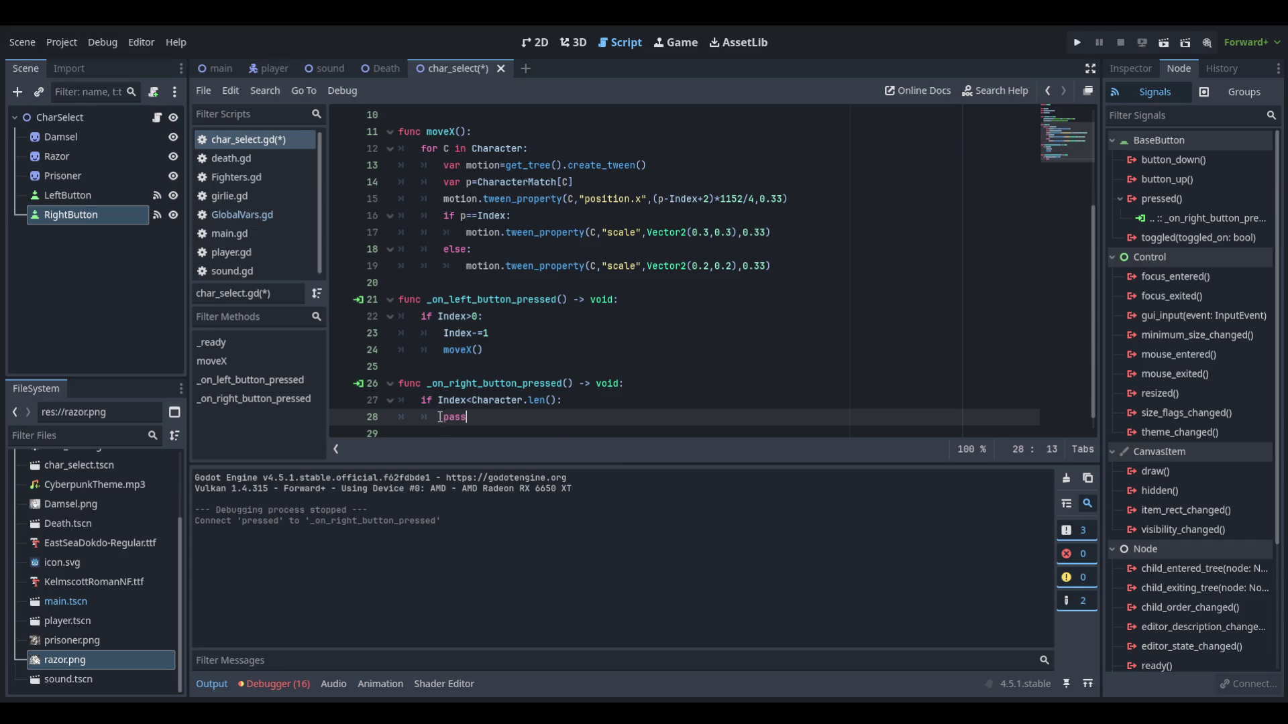
# Step: Rewrite the condition as 'if Index<len(Character):'
pyautogui.moveTo(557, 400); pyautogui.dragTo(473, 401)
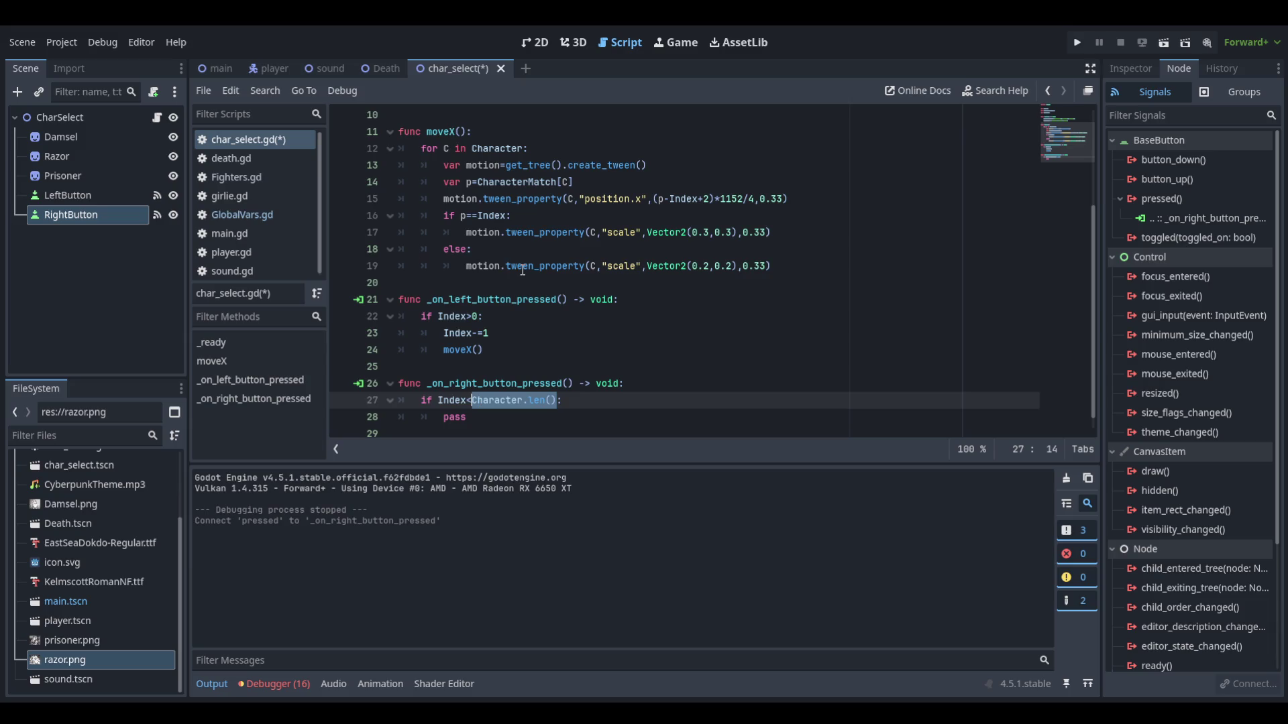
pyautogui.write('len(Chara')
pyautogui.press('Return')
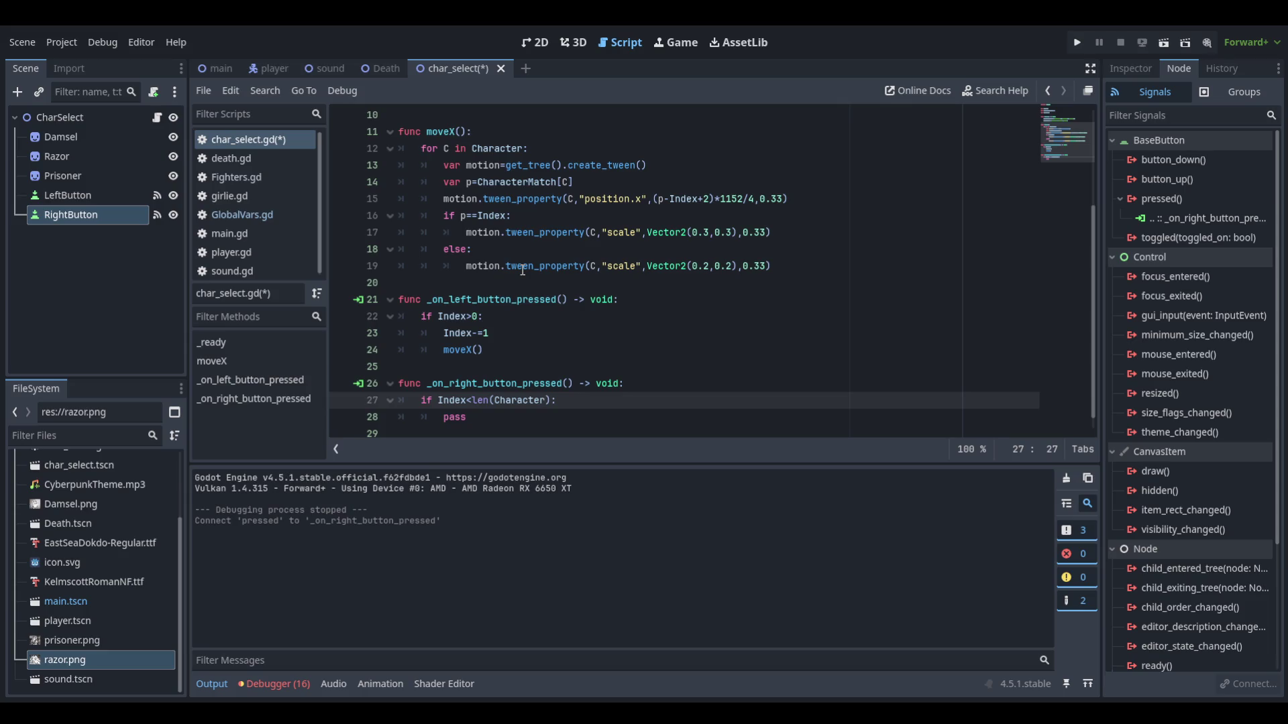
pyautogui.press('Down')
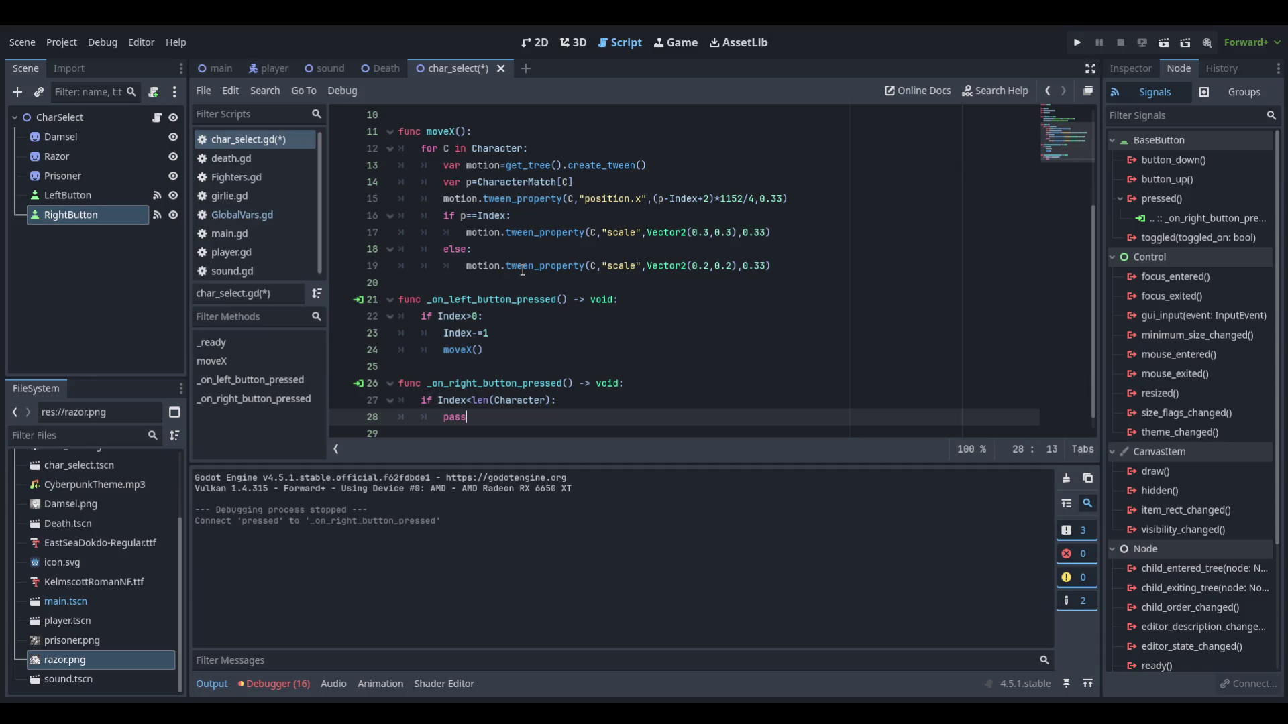
# Step: Replace pass with 'Index+=1' and 'moveX()', then run the scene
pyautogui.press('BackSpace')
pyautogui.press('BackSpace')
pyautogui.press('BackSpace')
pyautogui.write('Index')
pyautogui.write('+=1')
pyautogui.press('Return')
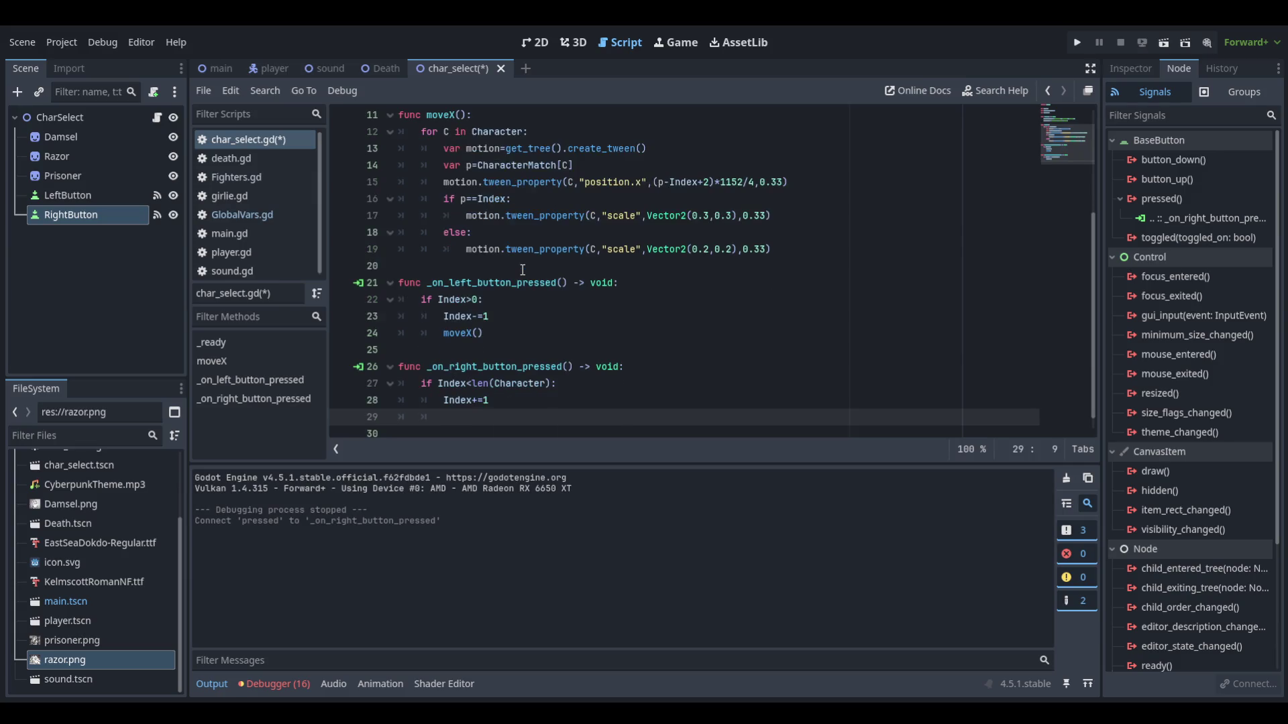
pyautogui.write('move')
pyautogui.press('Return')
pyautogui.click(1164, 42)
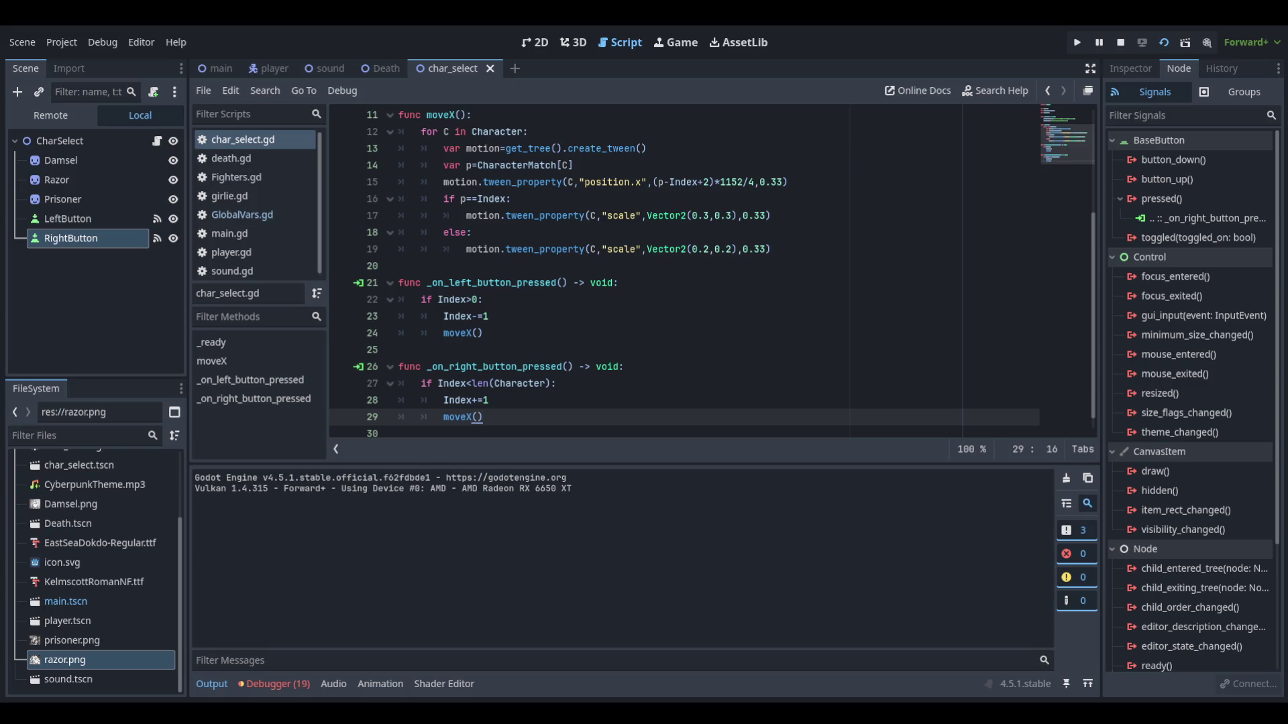
# Step: Check RightButton's layout position and size in the Inspector
pyautogui.click(646, 180)
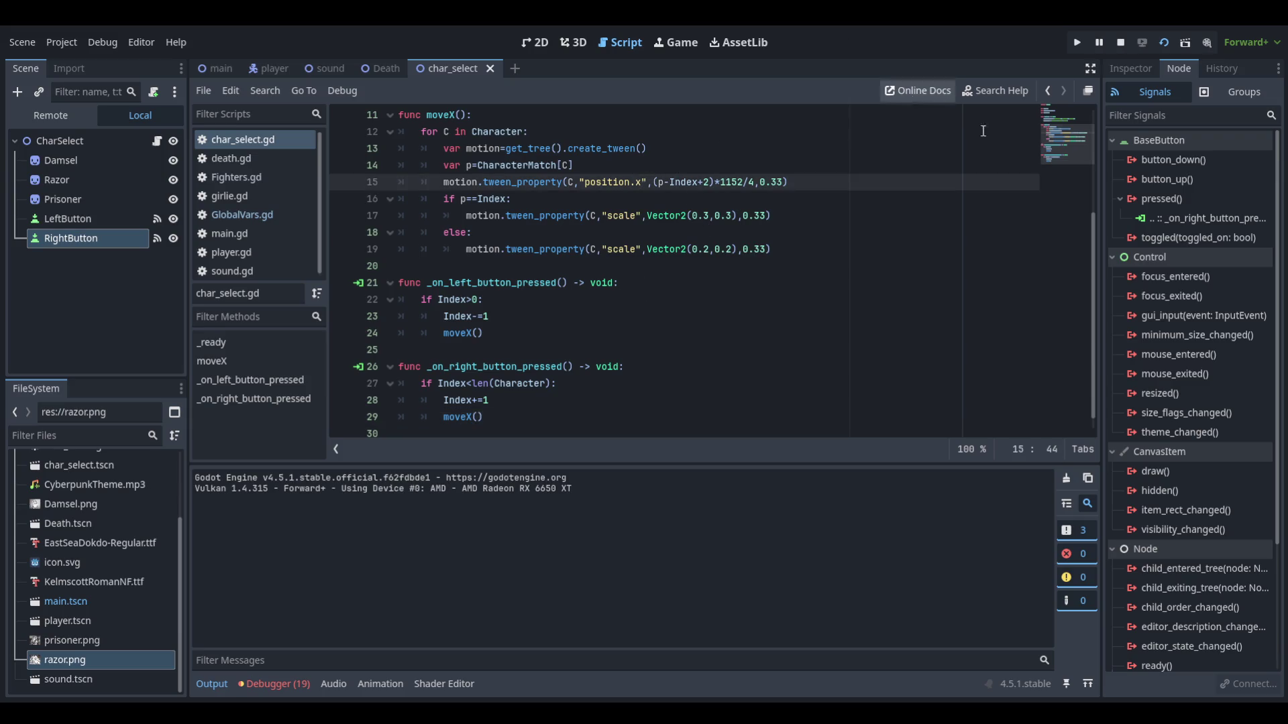
pyautogui.click(1137, 68)
pyautogui.click(1144, 615)
pyautogui.scroll(-5, 1150, 545)
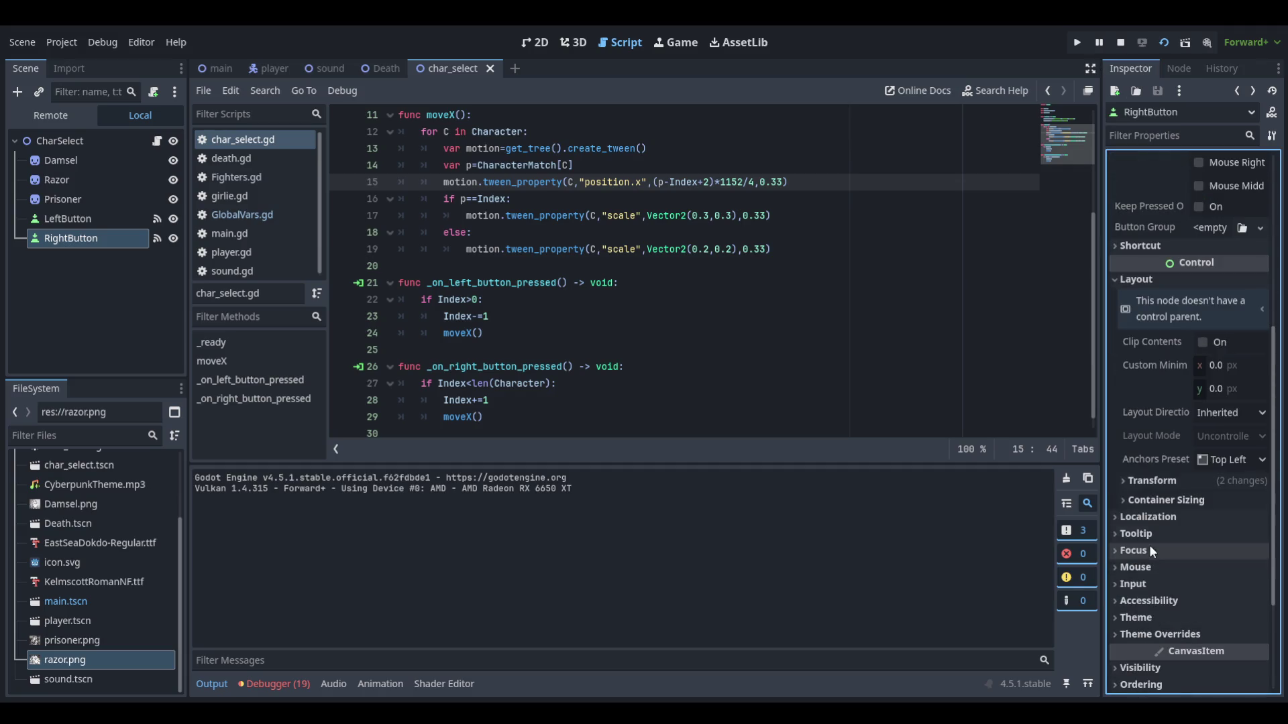
pyautogui.click(1155, 482)
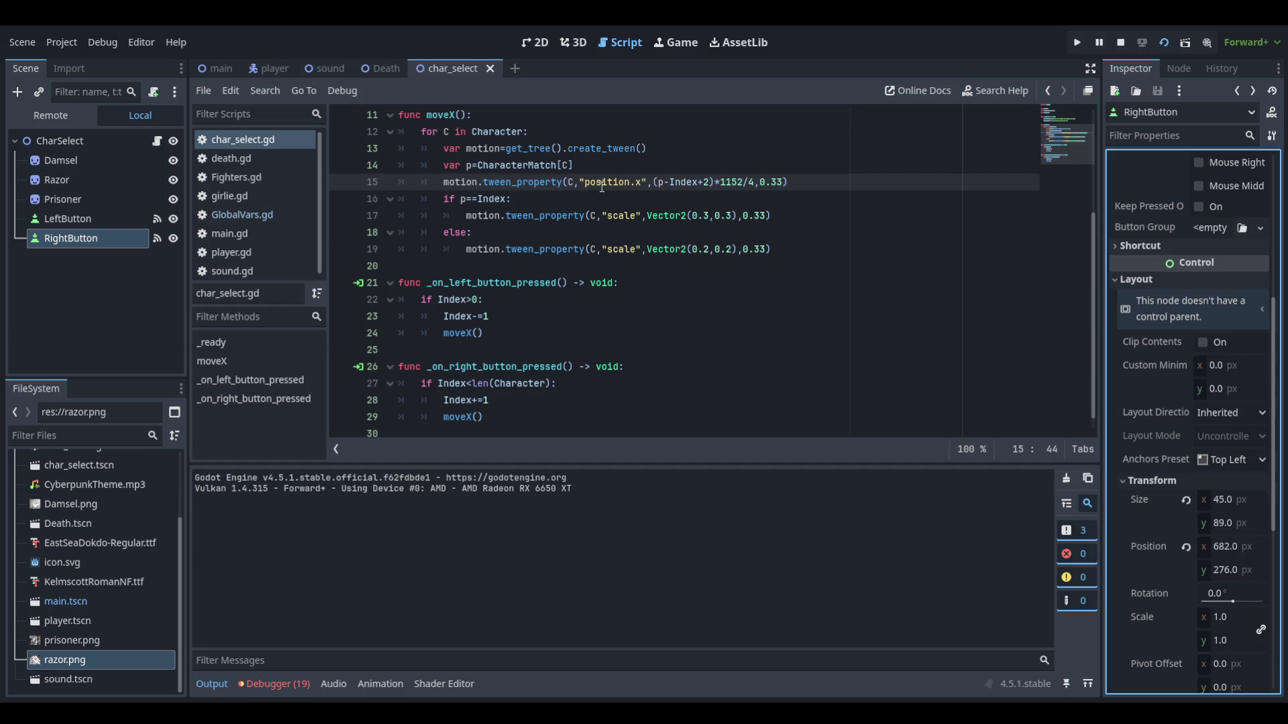
# Step: Tween 'position' to Vector2((p-Index+2)*1152/4, 0) instead of position.x, then run the scene
pyautogui.click(644, 183)
pyautogui.press('BackSpace')
pyautogui.press('BackSpace')
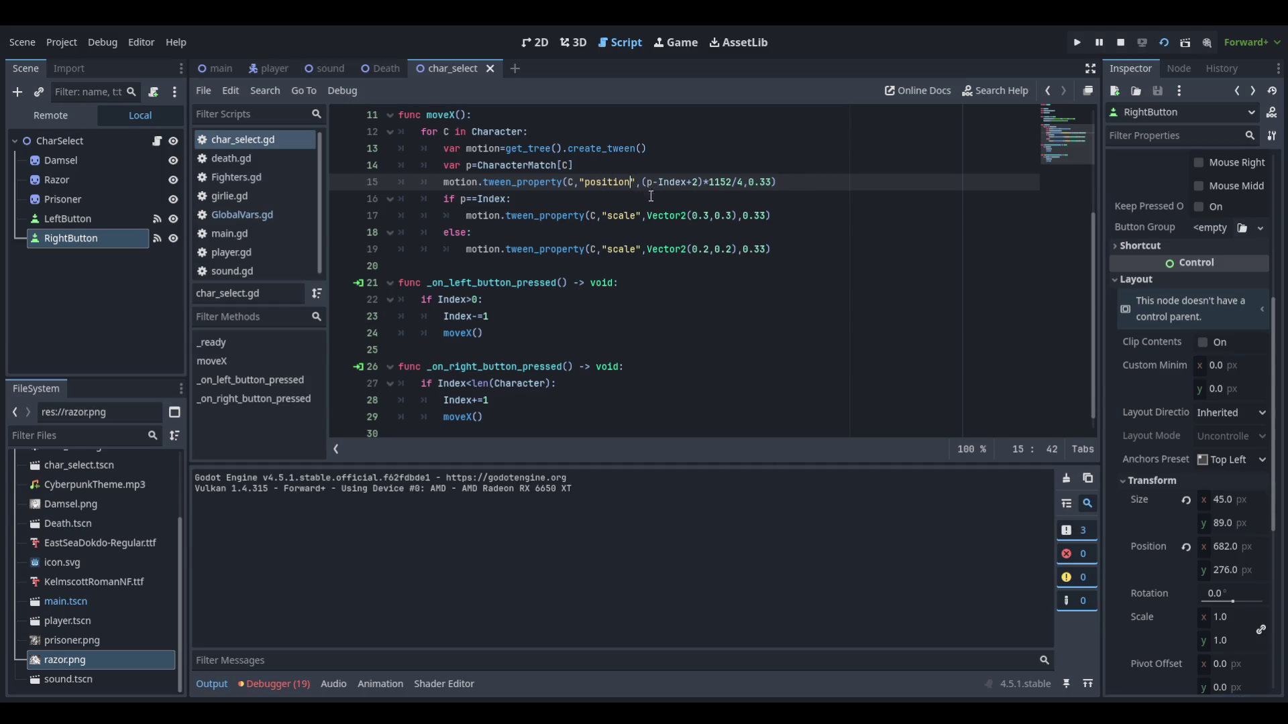
pyautogui.scroll(1, 648, 201)
pyautogui.click(642, 232)
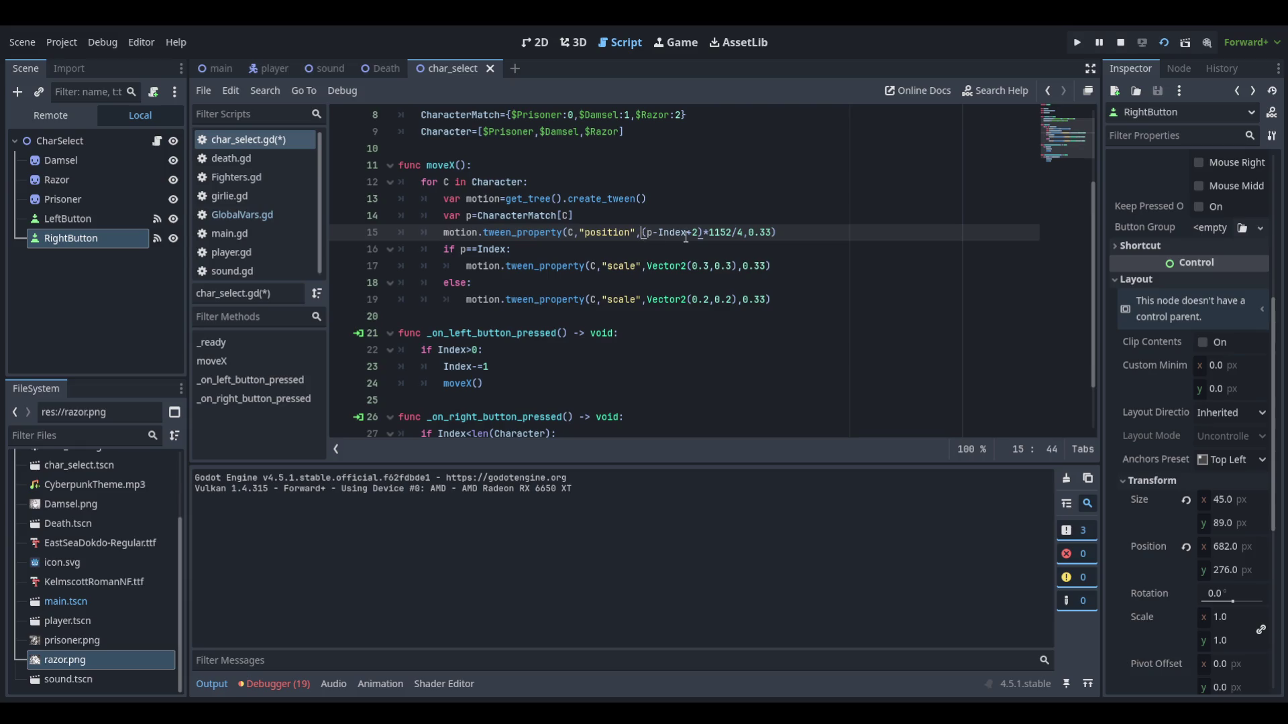
pyautogui.write('Vector2')
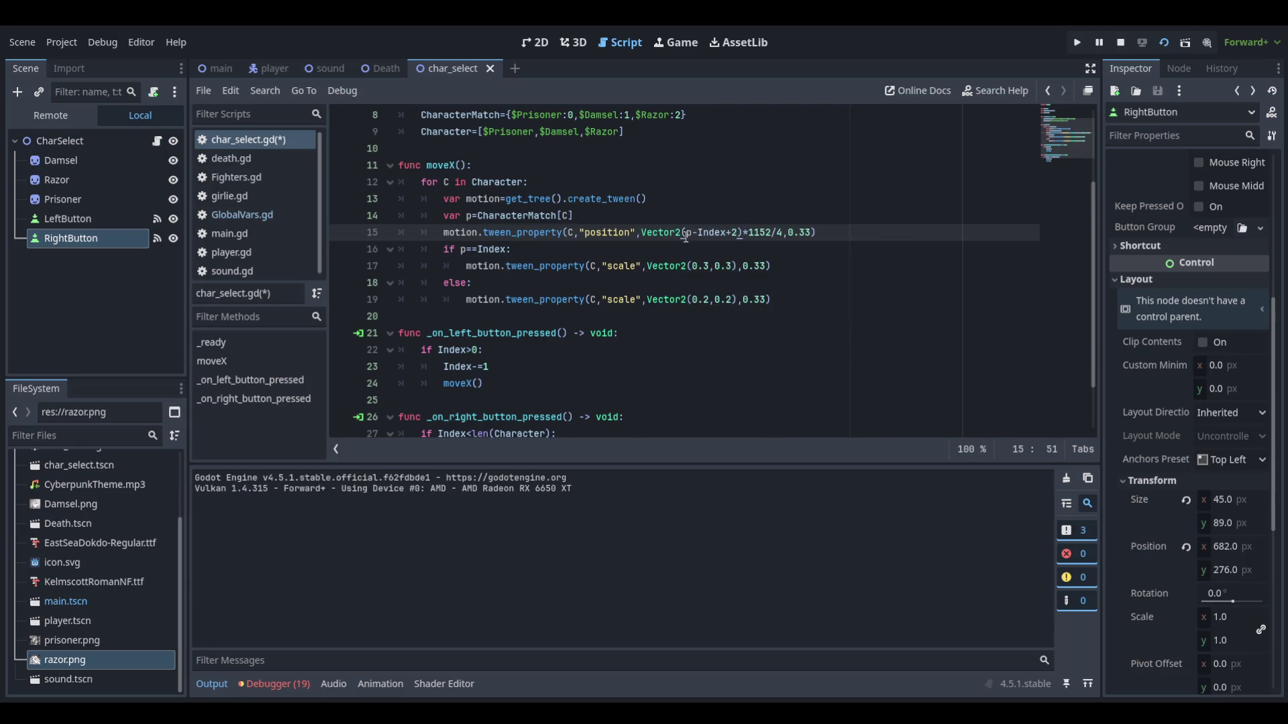
pyautogui.write('(')
pyautogui.press('Delete')
pyautogui.press('Right')
pyautogui.press('Right')
pyautogui.press('Right')
pyautogui.press('Right')
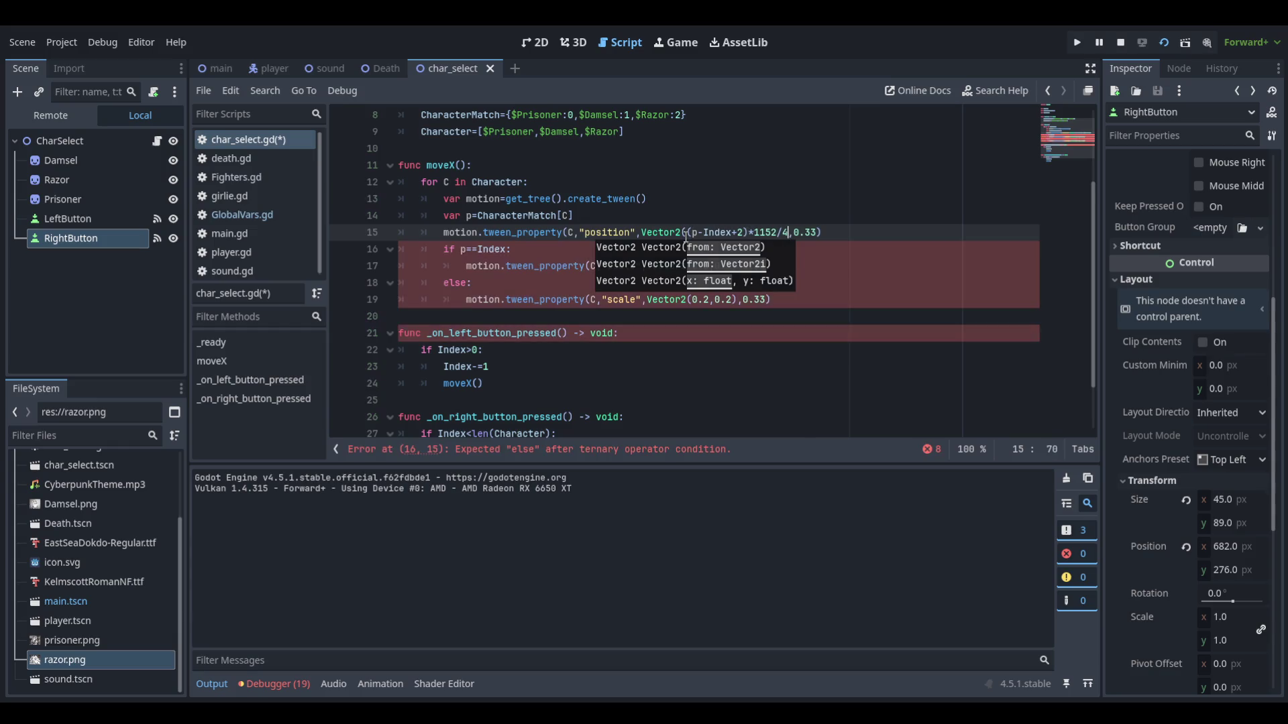
pyautogui.write('0')
pyautogui.press('BackSpace')
pyautogui.write(',0)')
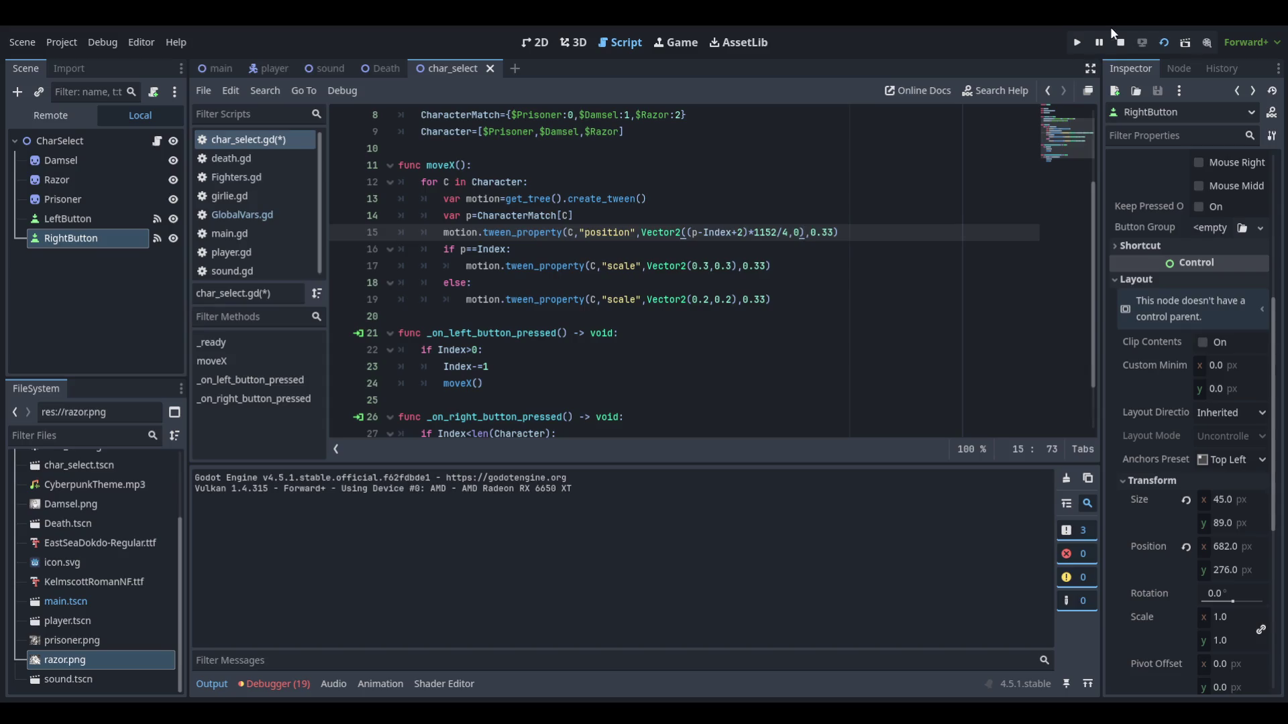
pyautogui.click(1167, 40)
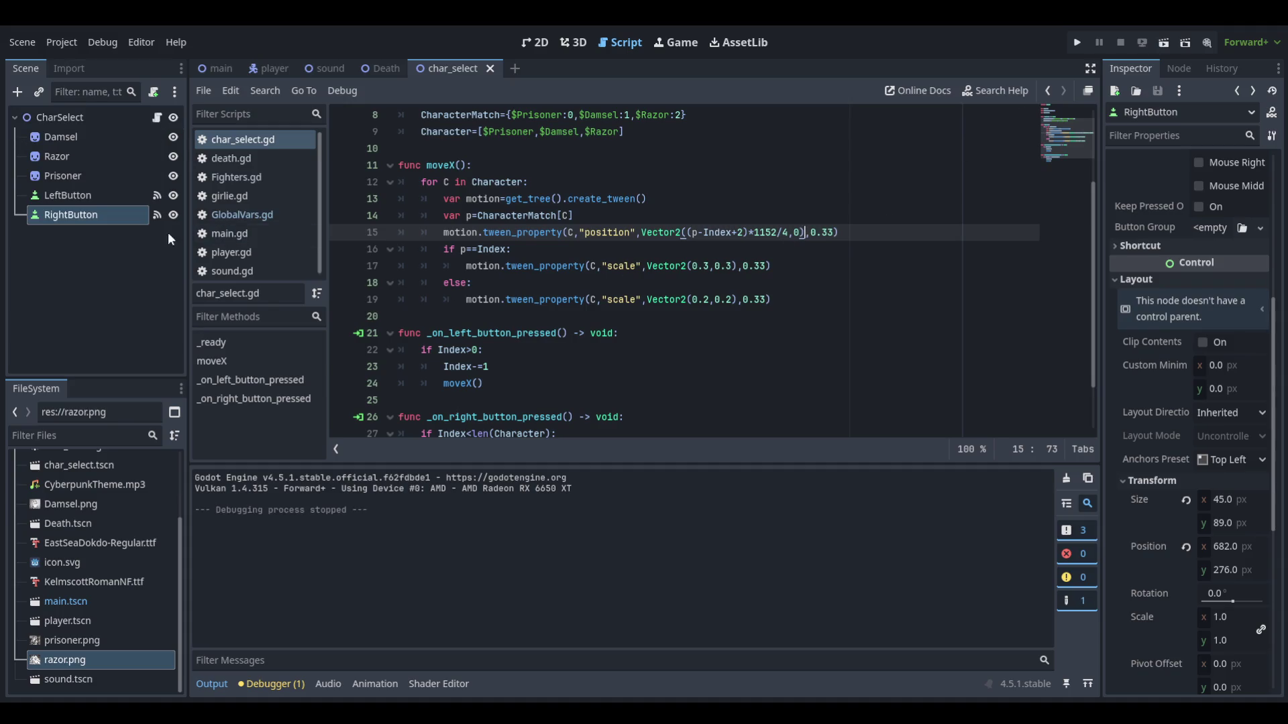
# Step: Read Prisoner's y position, change the Vector2's y from 0 to 324, and test-run the scene
pyautogui.click(102, 182)
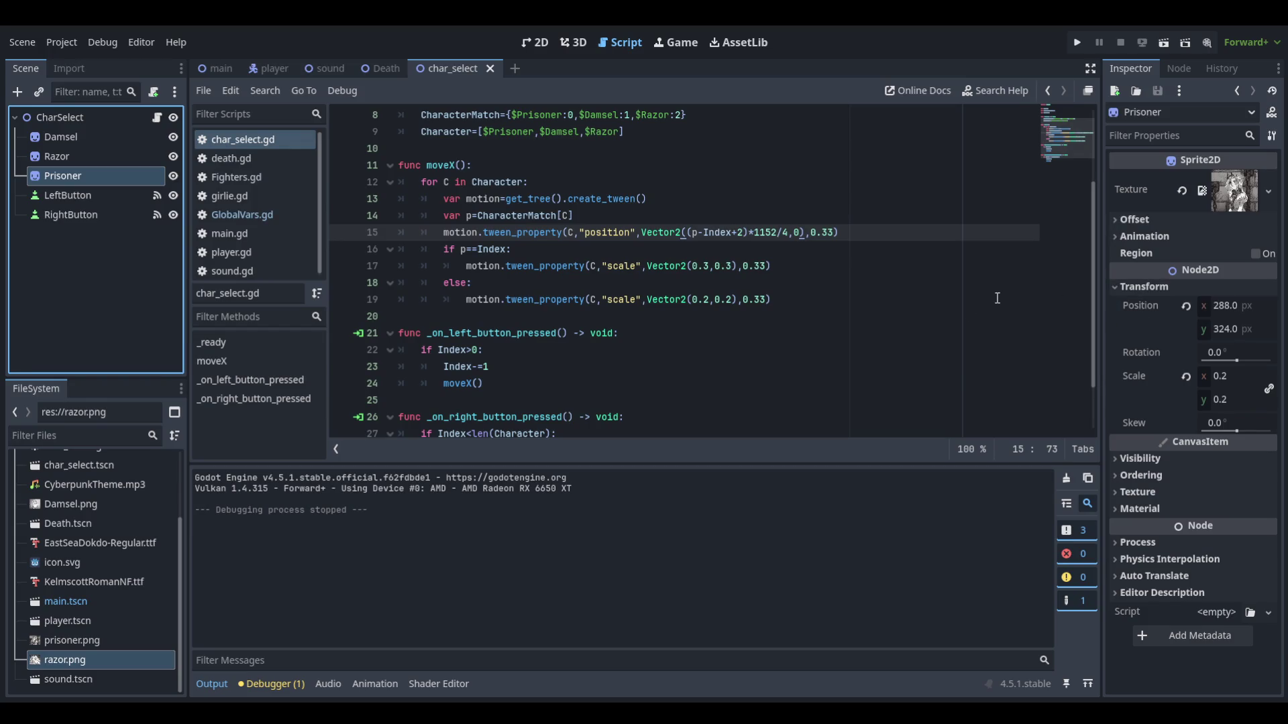
pyautogui.click(799, 232)
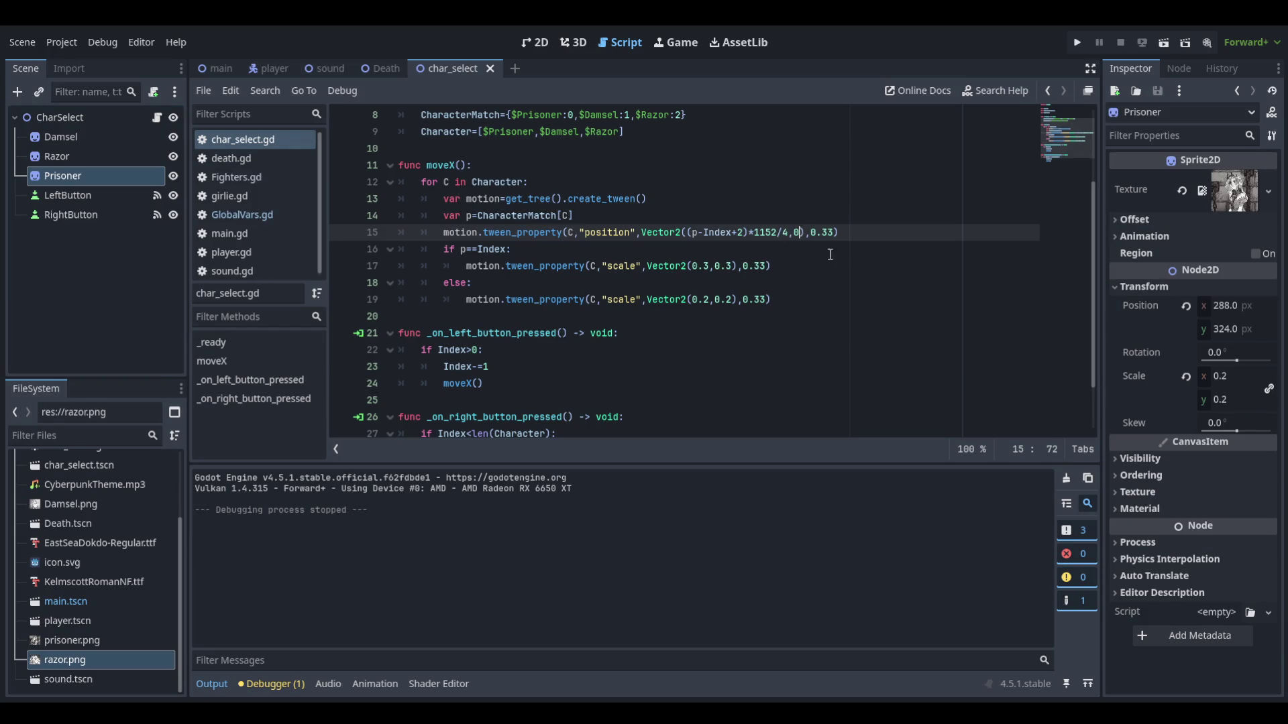
pyautogui.press('BackSpace')
pyautogui.write('324')
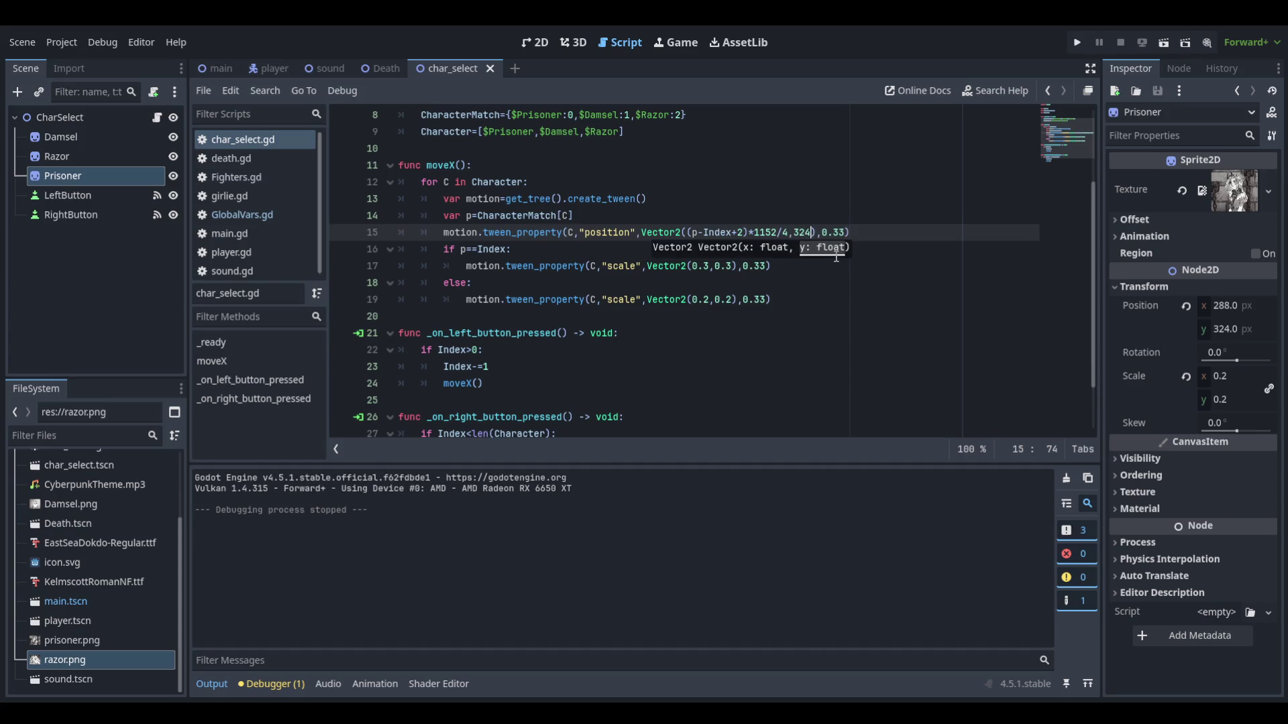
pyautogui.click(1164, 43)
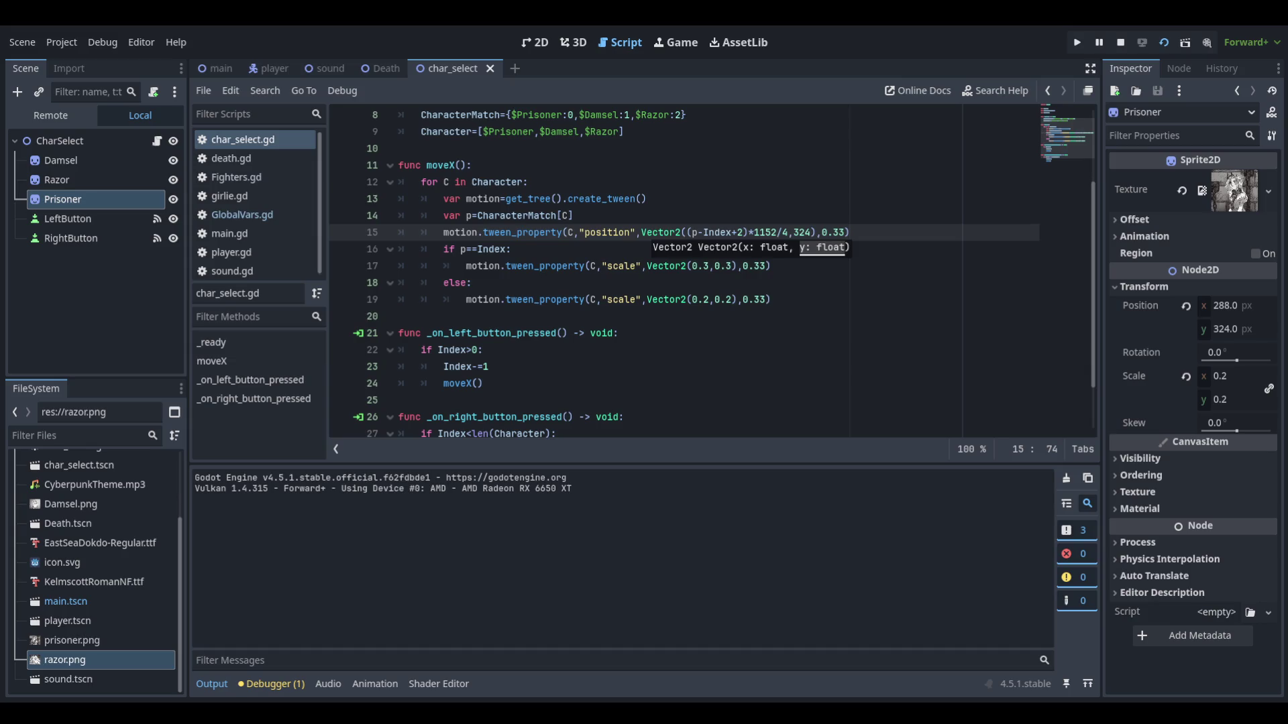
pyautogui.press('F8')
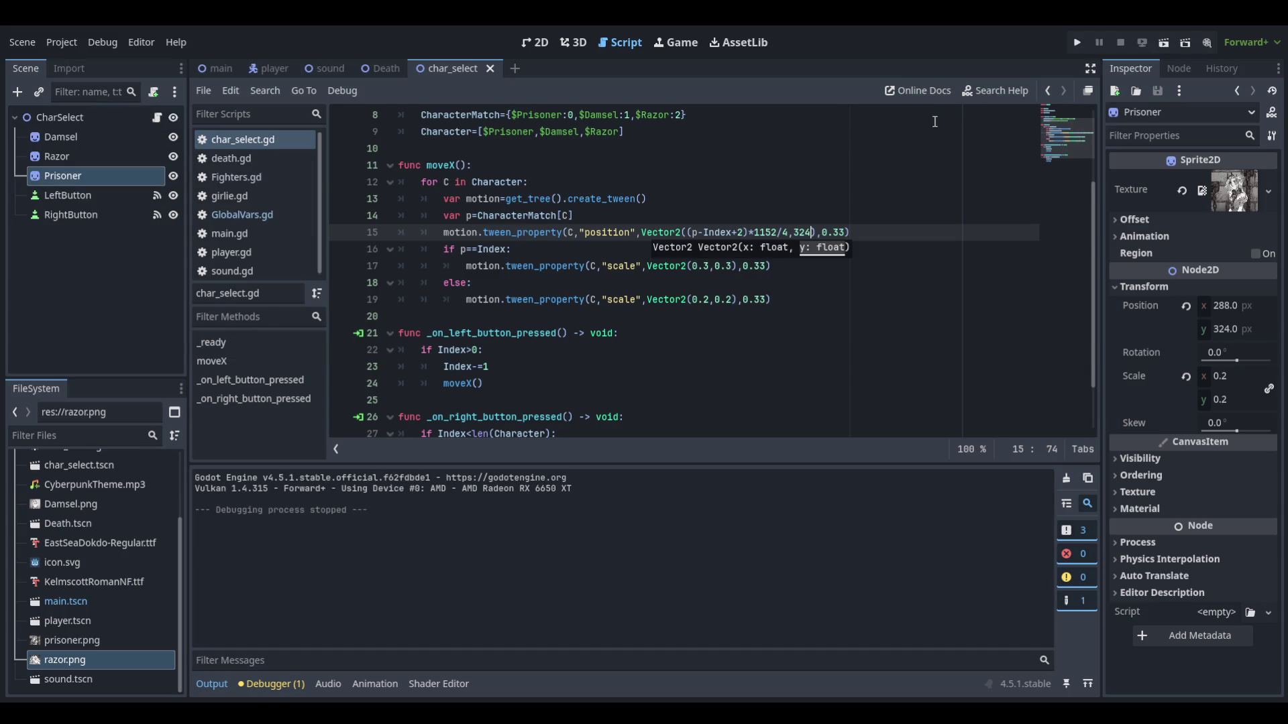
# Step: Remove a stray slash from the tween line and check Razor's position values
pyautogui.write('/')
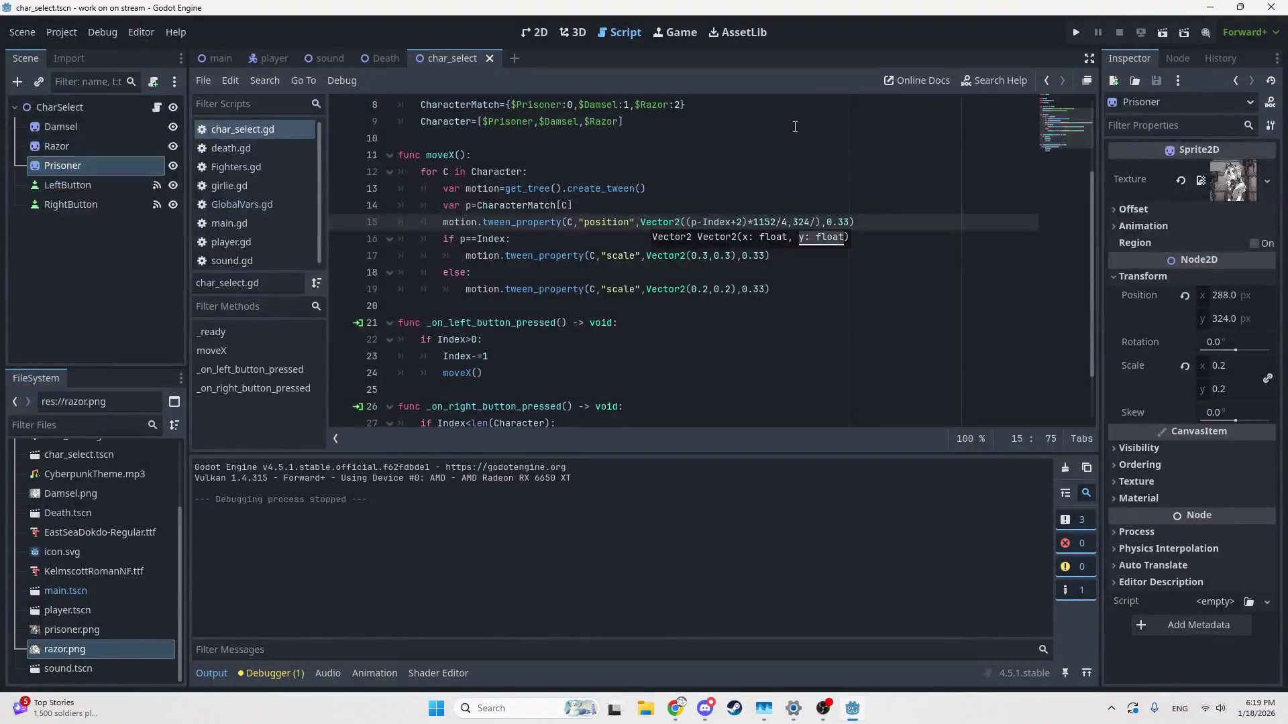
pyautogui.press('BackSpace')
pyautogui.click(75, 148)
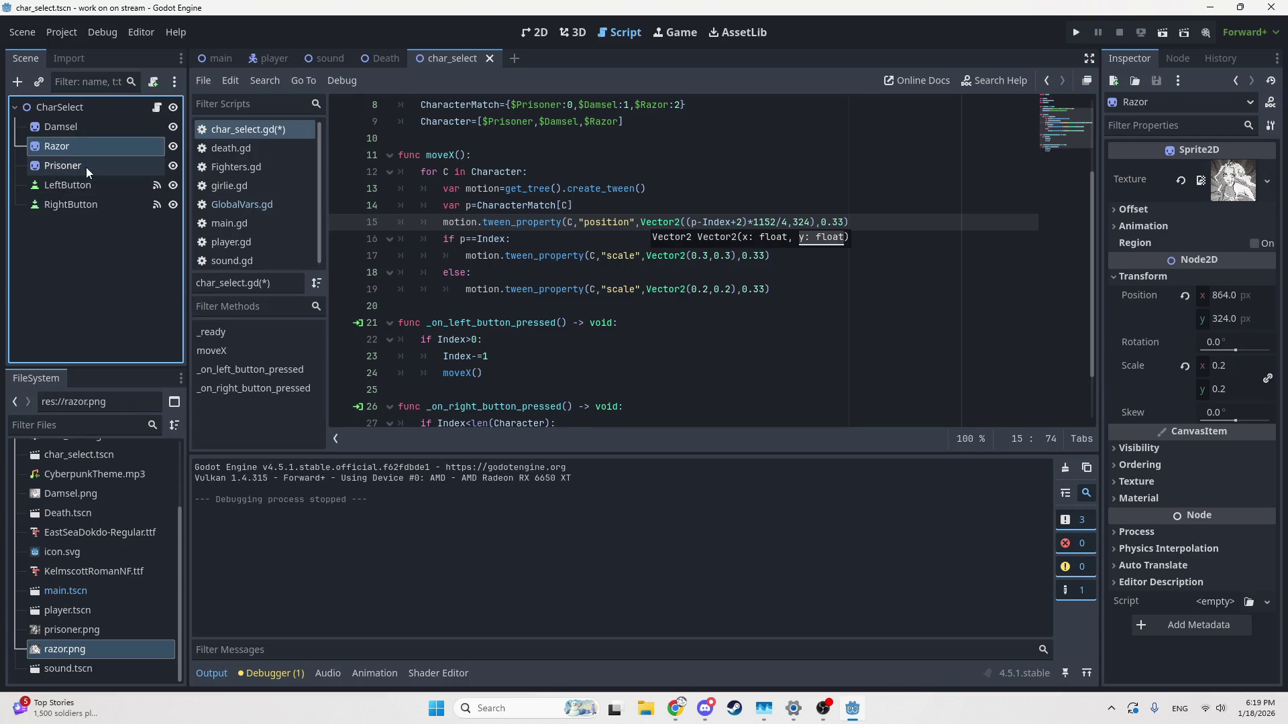
# Step: Set Damsel's scale to 0.3 and bring up the Tween documentation
pyautogui.click(88, 131)
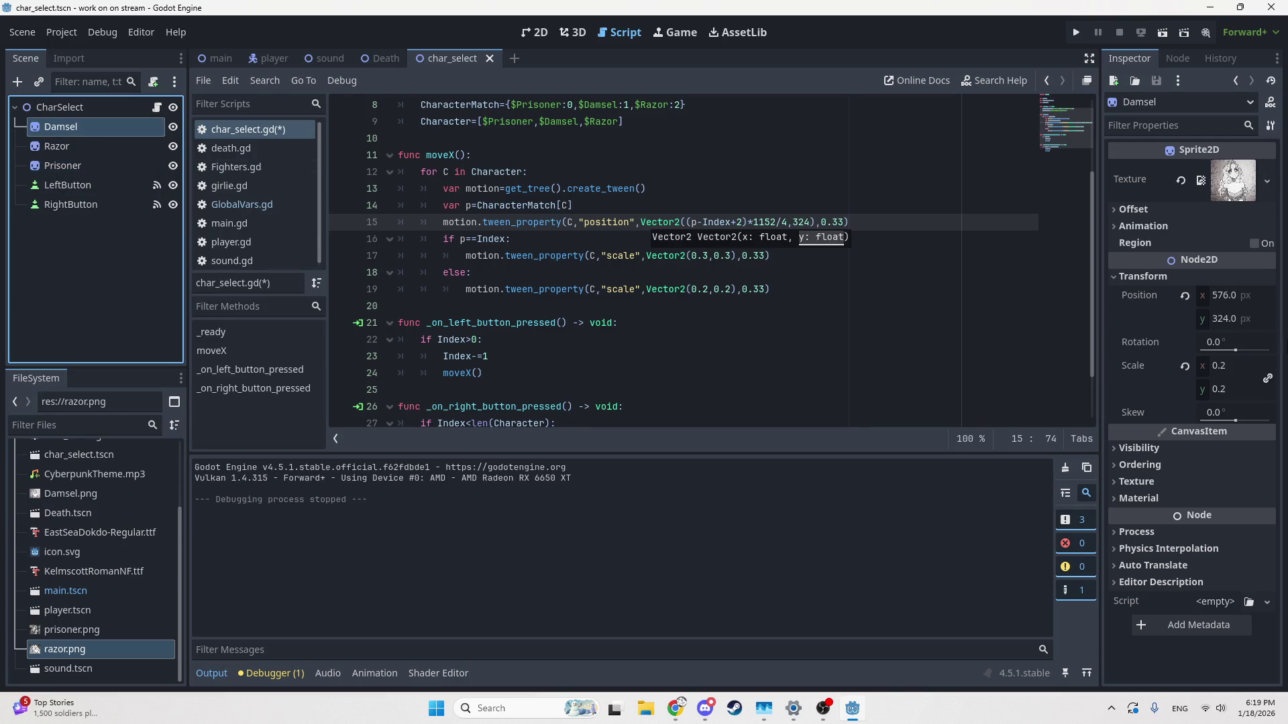
pyautogui.click(1231, 366)
pyautogui.write('0.3')
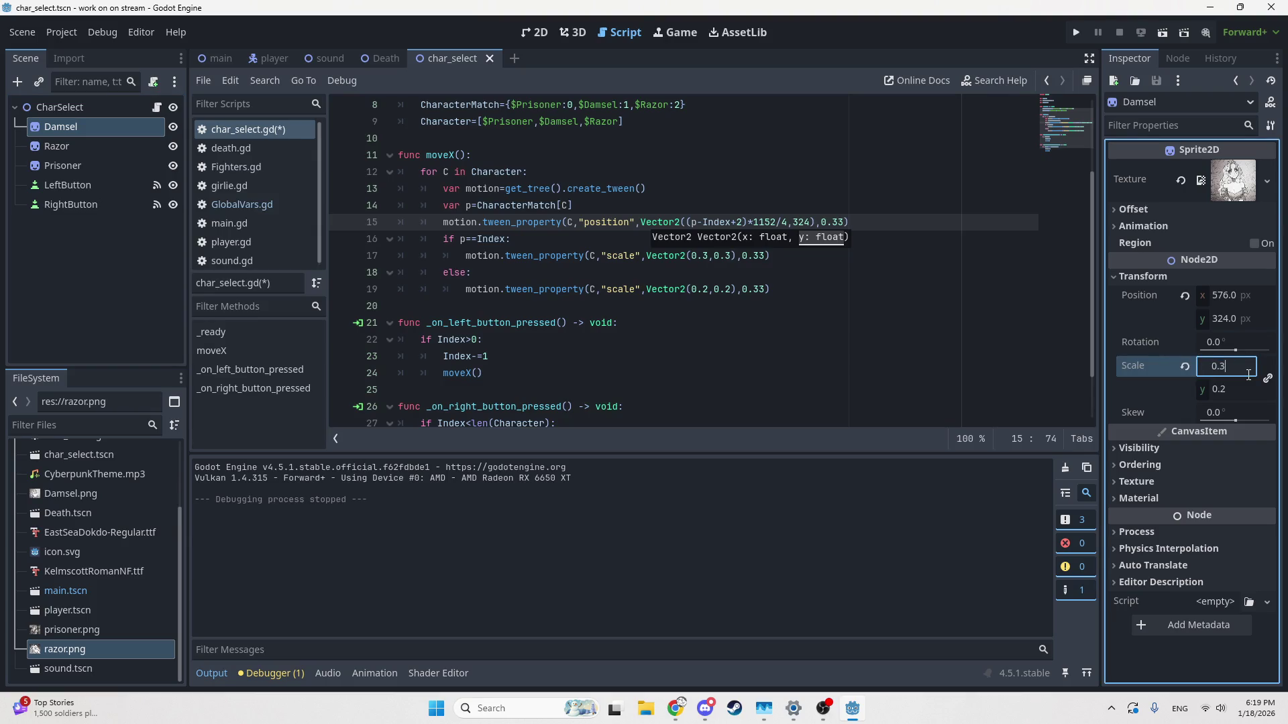
pyautogui.click(970, 340)
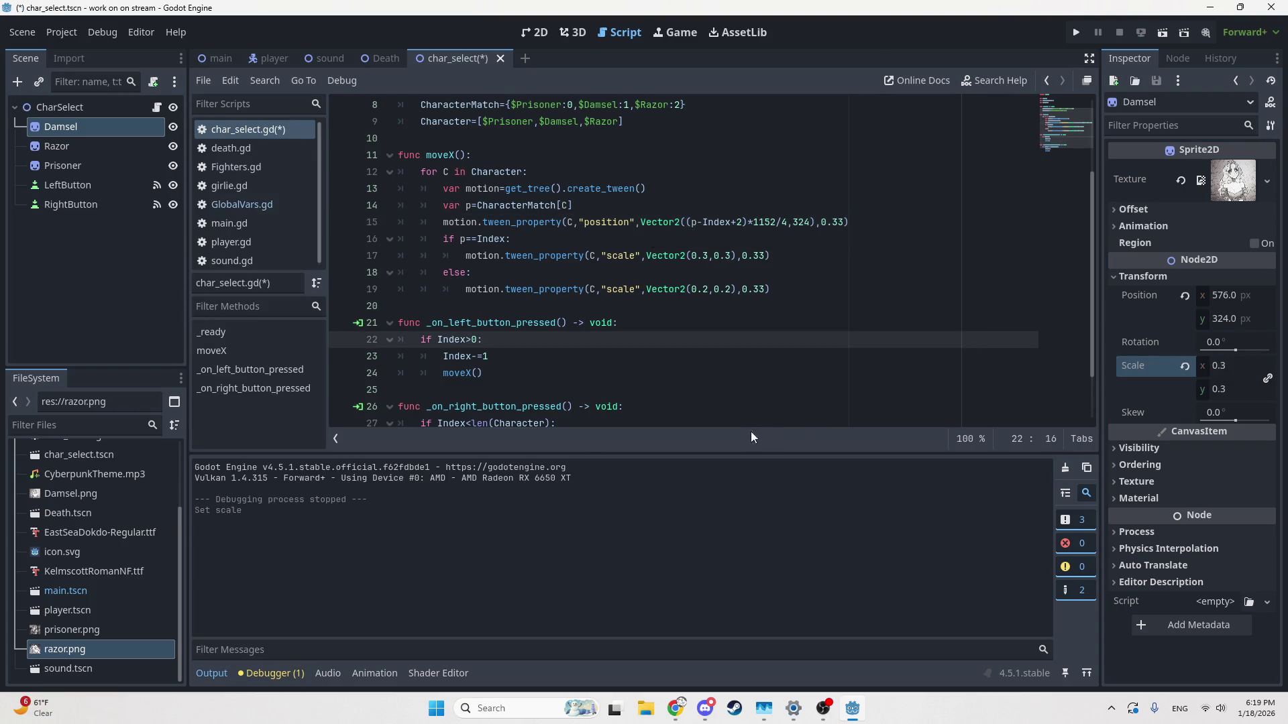
pyautogui.click(676, 709)
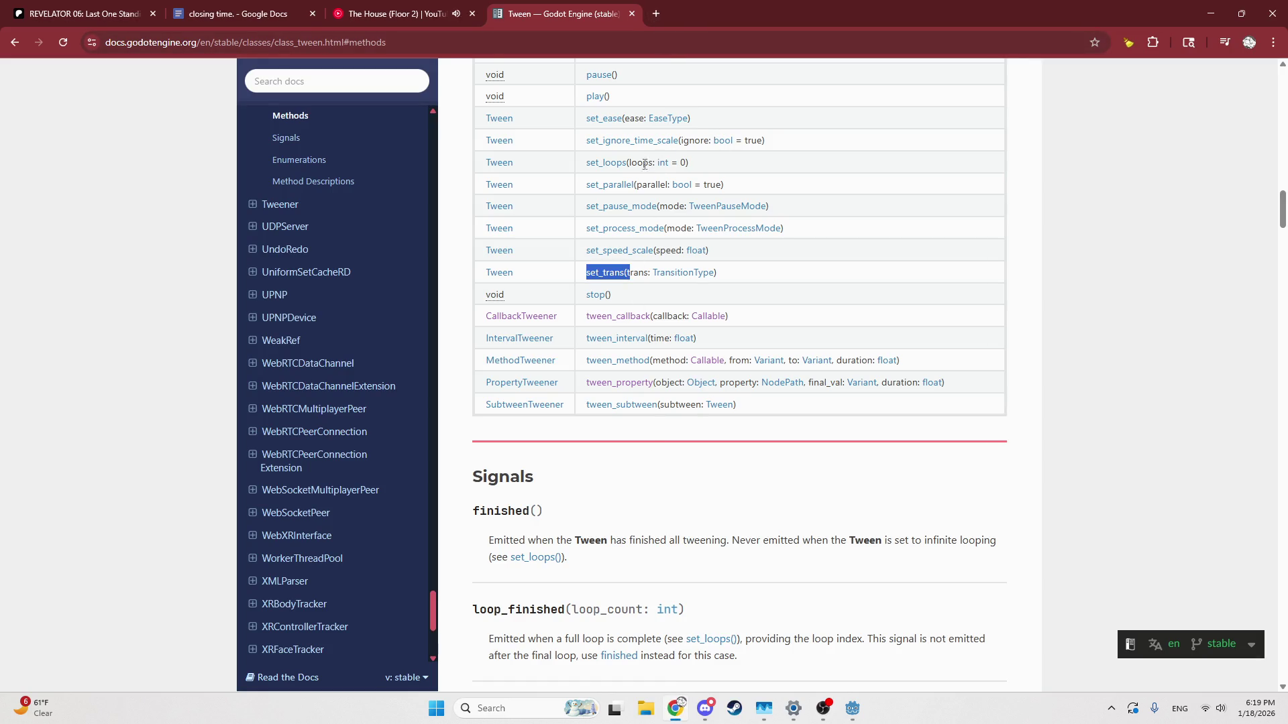
# Step: Open the set_parallel method description in the Tween docs
pyautogui.keyDown('ctrl'); pyautogui.keyDown('shift'); pyautogui.click(612, 186); pyautogui.keyUp('shift'); pyautogui.keyUp('ctrl')
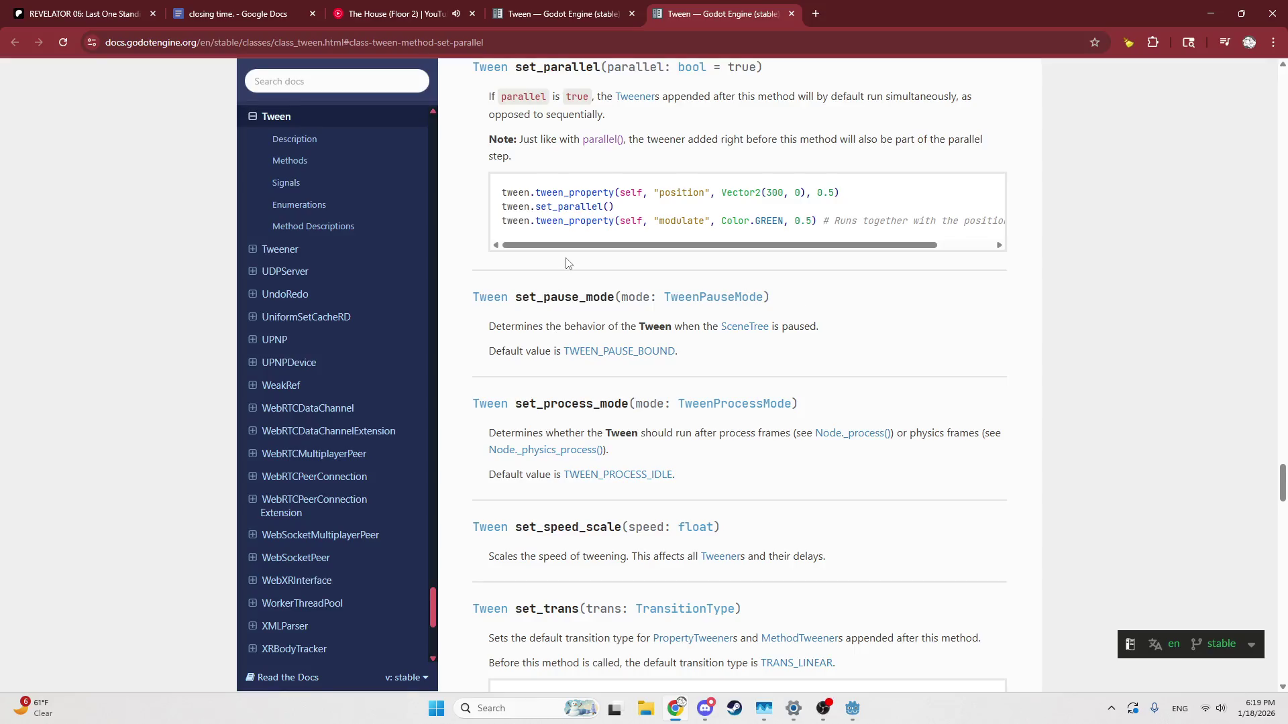
pyautogui.scroll(1, 567, 263)
pyautogui.moveTo(567, 259)
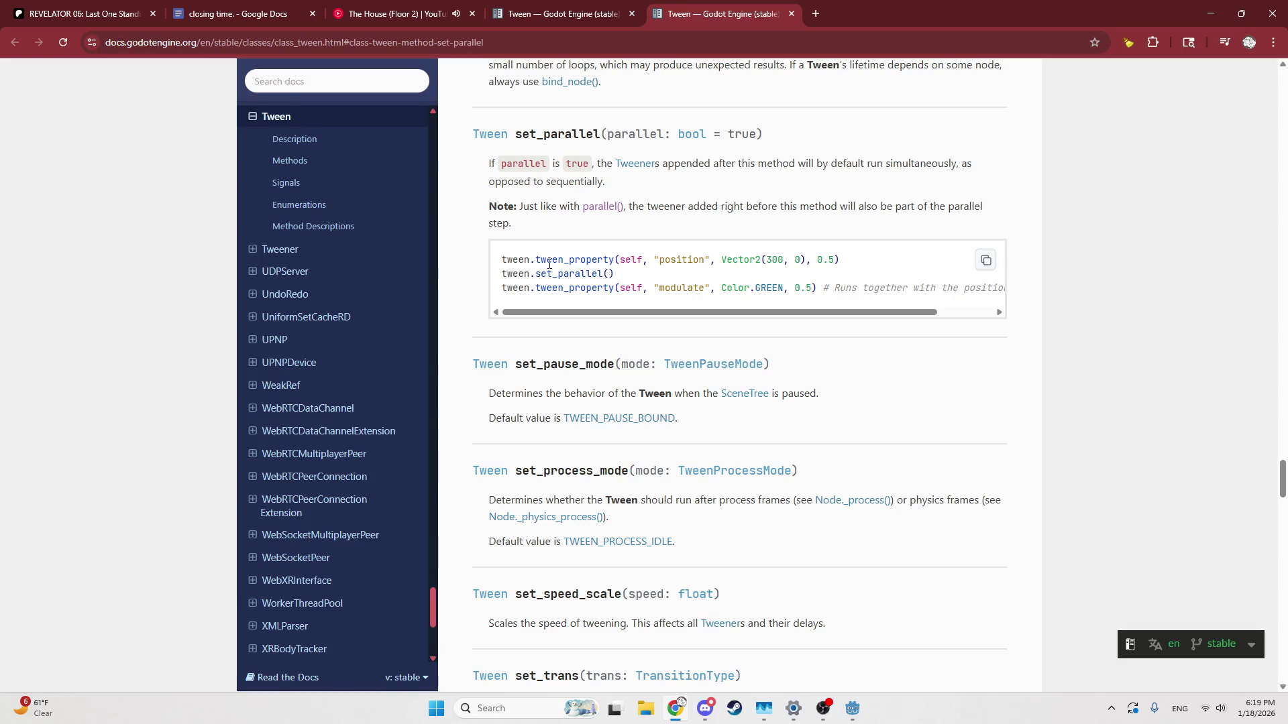
# Step: Add a new line below the position tween beginning with 'motion.set_p'
pyautogui.hotkey('alt', 'Tab')
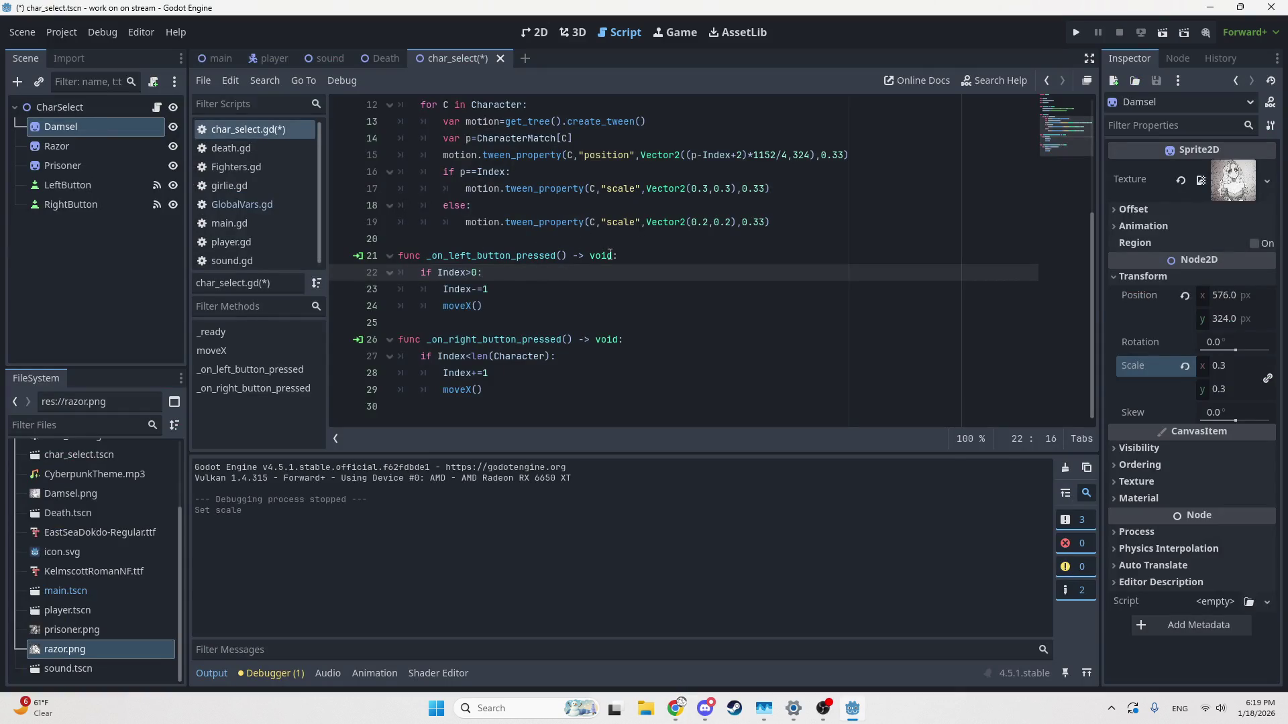
pyautogui.scroll(2, 574, 307)
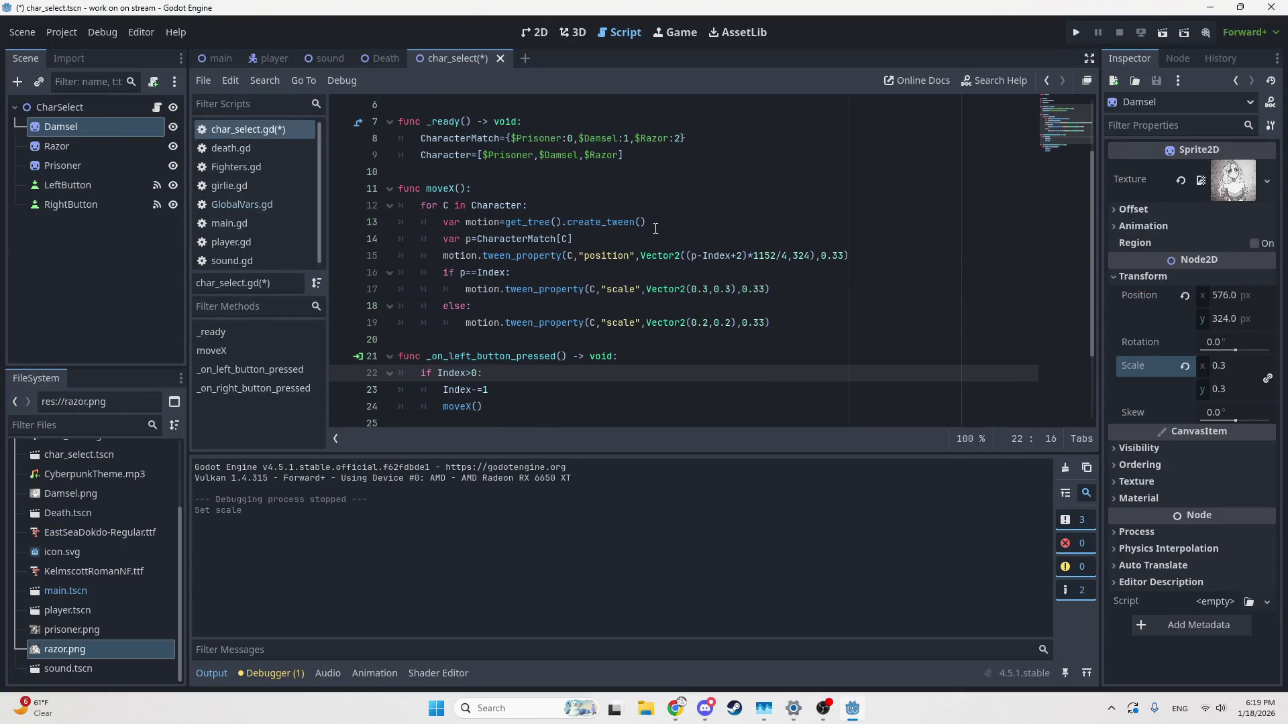
pyautogui.click(944, 255)
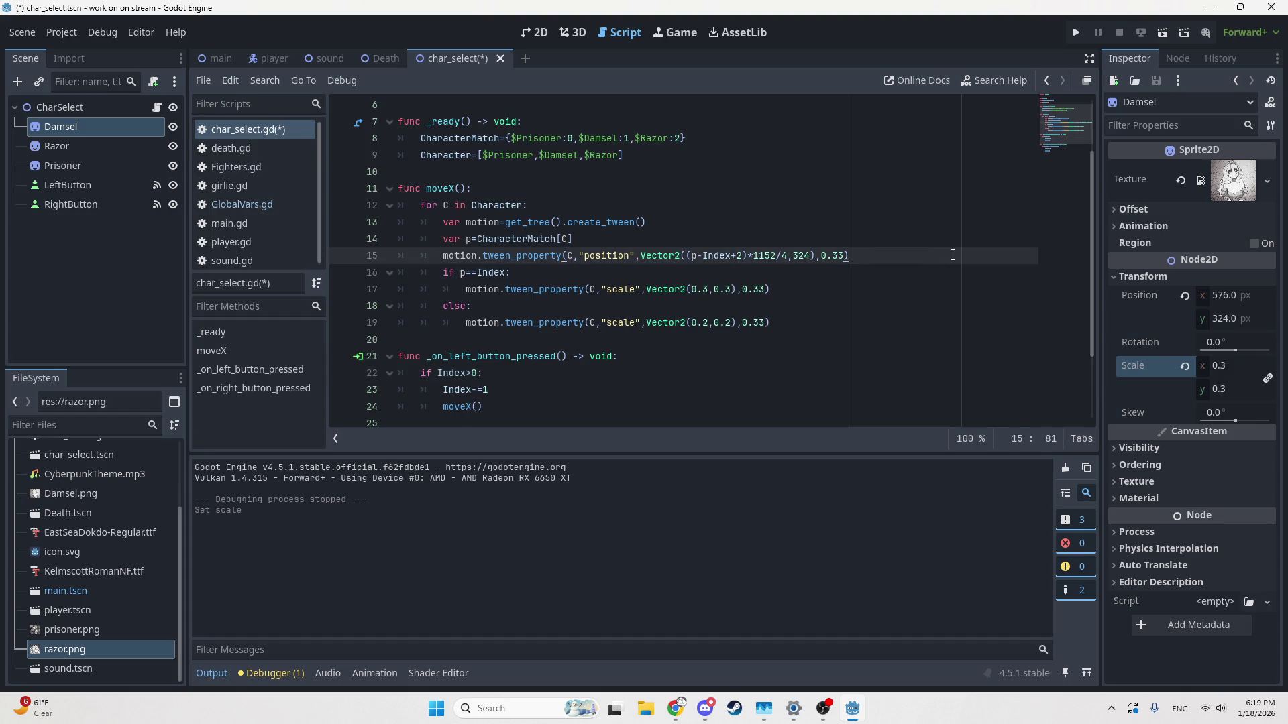
pyautogui.hotkey('alt', 'Tab')
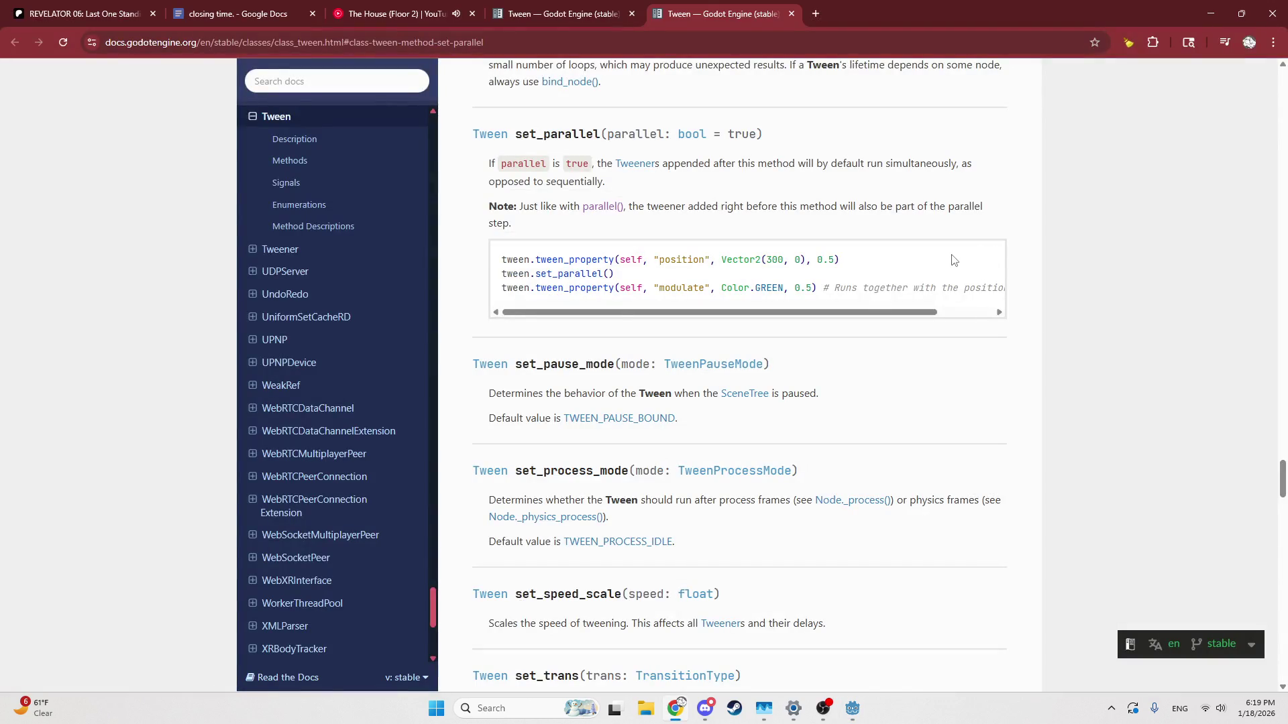
pyautogui.hotkey('alt', 'Tab')
pyautogui.press('Return')
pyautogui.write('motion.set_')
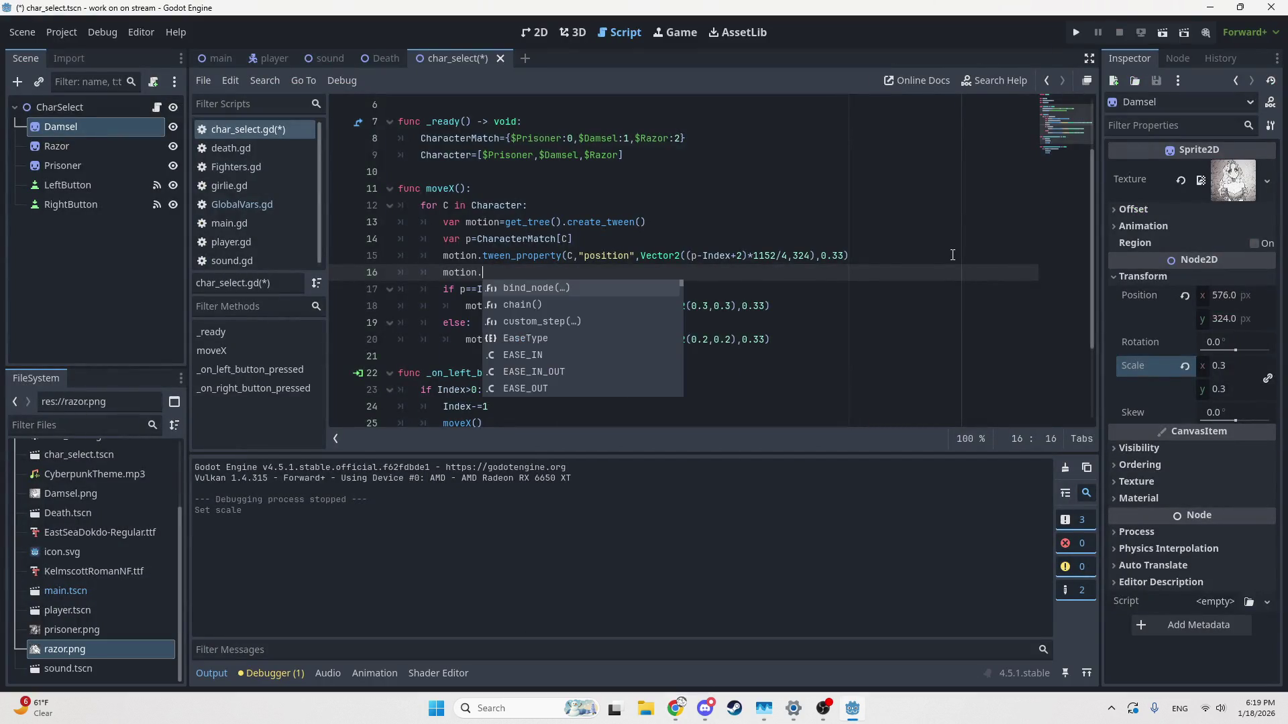
pyautogui.write('p')
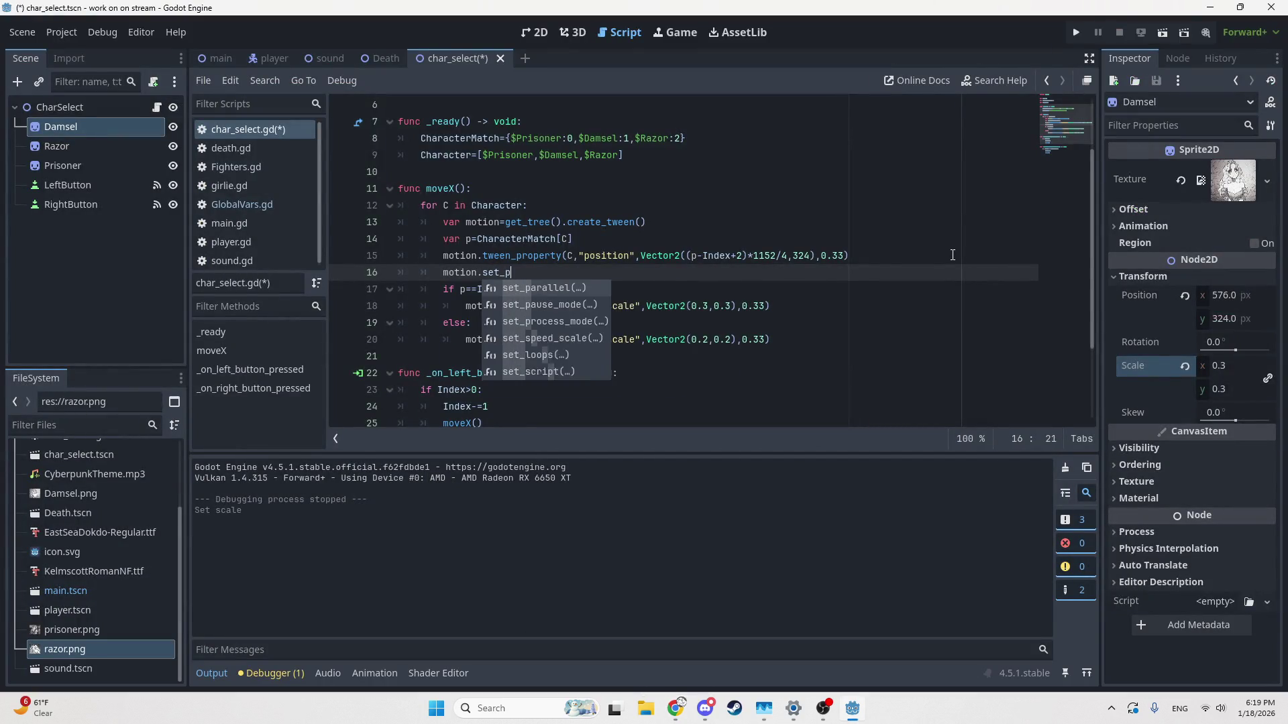
# Step: Complete line 16 as motion.set_parallel(), save the script, and run the current scene
pyautogui.press('Return')
pyautogui.hotkey('ctrl', 's')
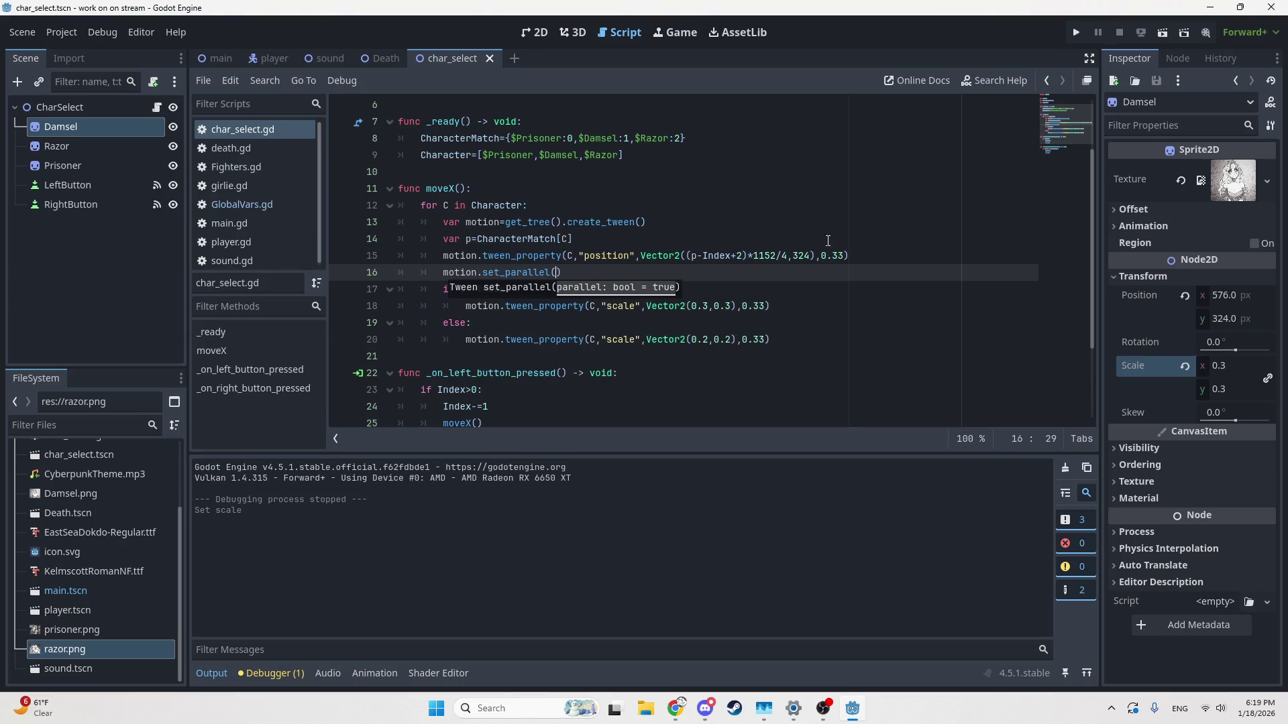
pyautogui.click(1159, 37)
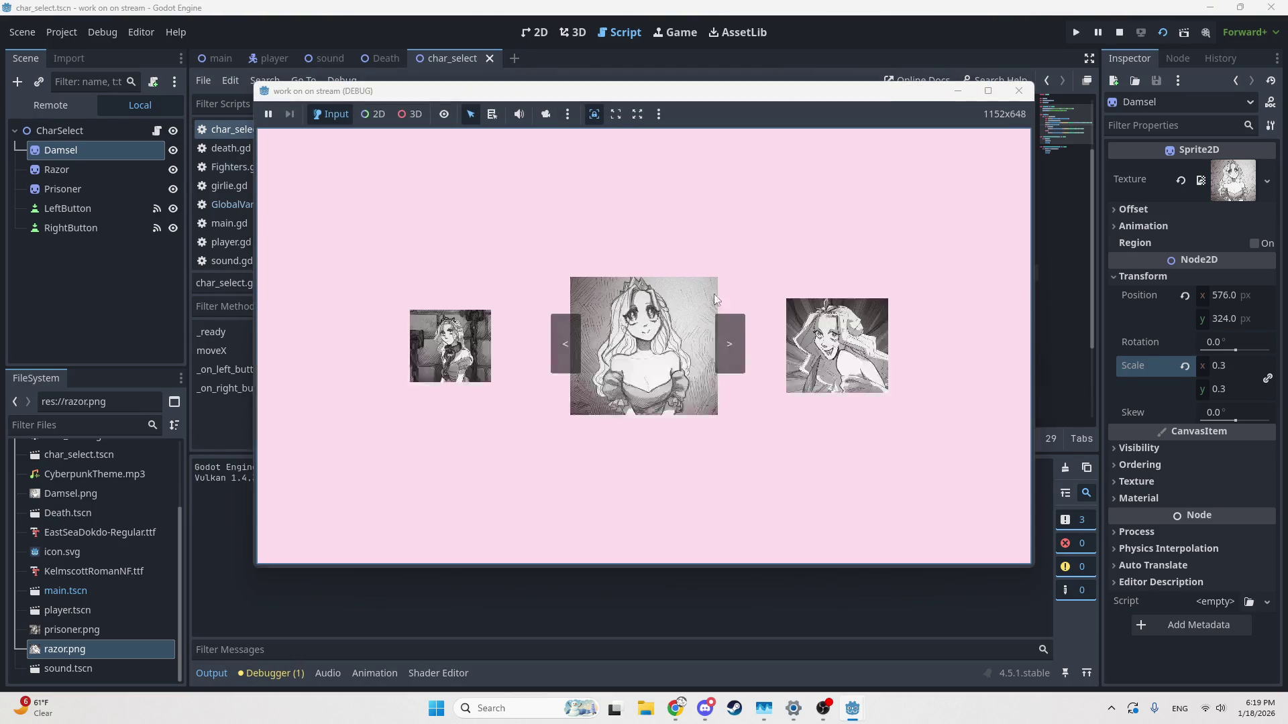
# Step: Cycle the carousel back and forth with < and >, ending on Damsel, then return to the script editor
pyautogui.click(567, 341)
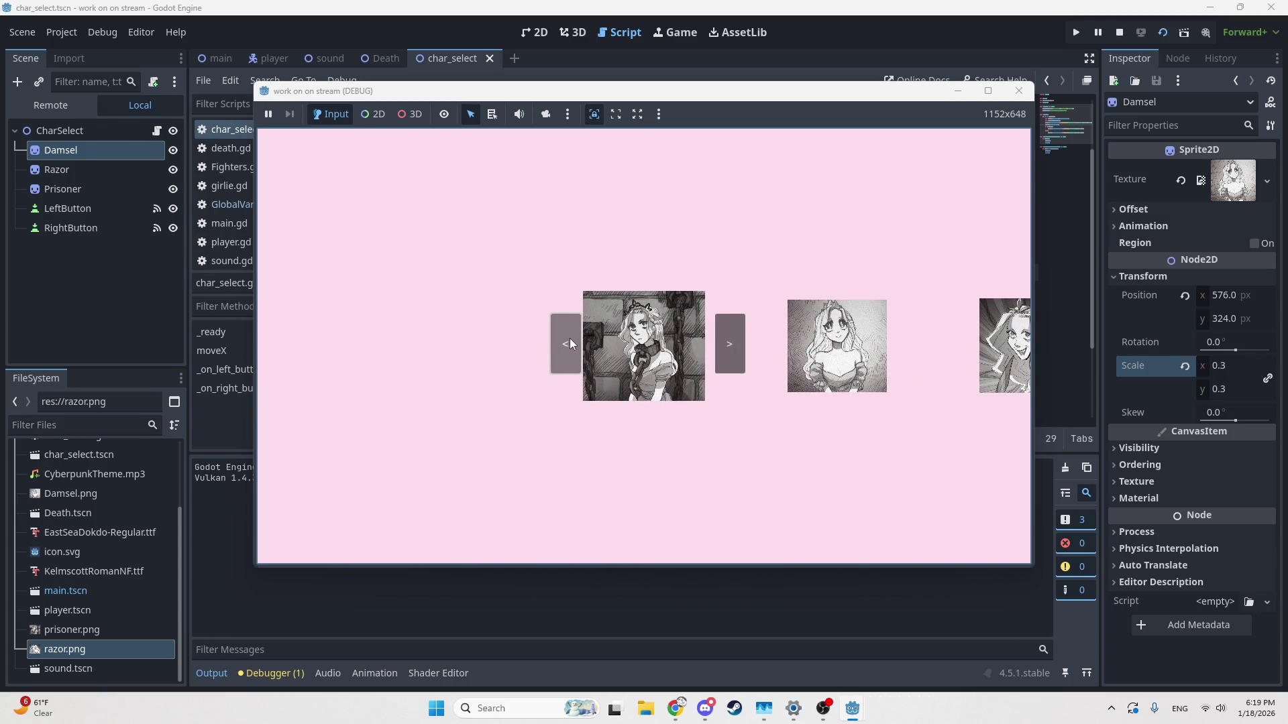
pyautogui.click(730, 344)
pyautogui.click(729, 344)
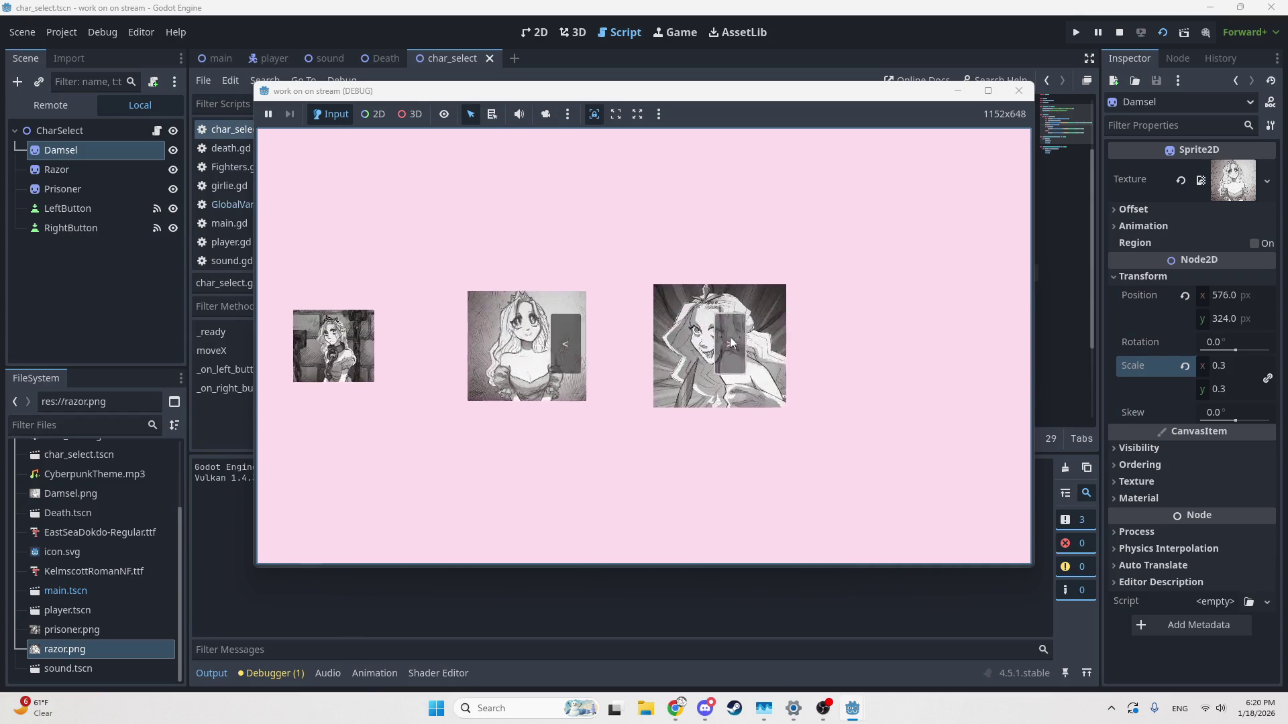
pyautogui.click(566, 343)
pyautogui.click(568, 339)
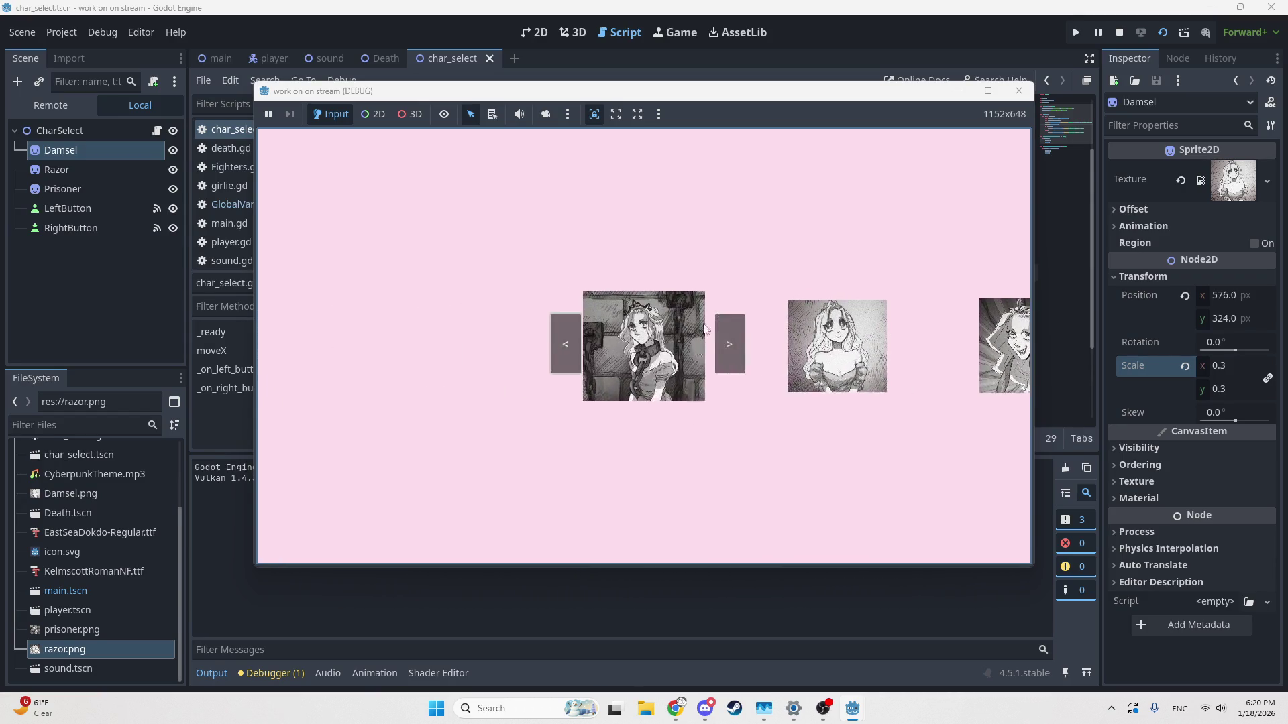
pyautogui.click(722, 339)
pyautogui.click(719, 340)
pyautogui.click(568, 335)
pyautogui.click(568, 335)
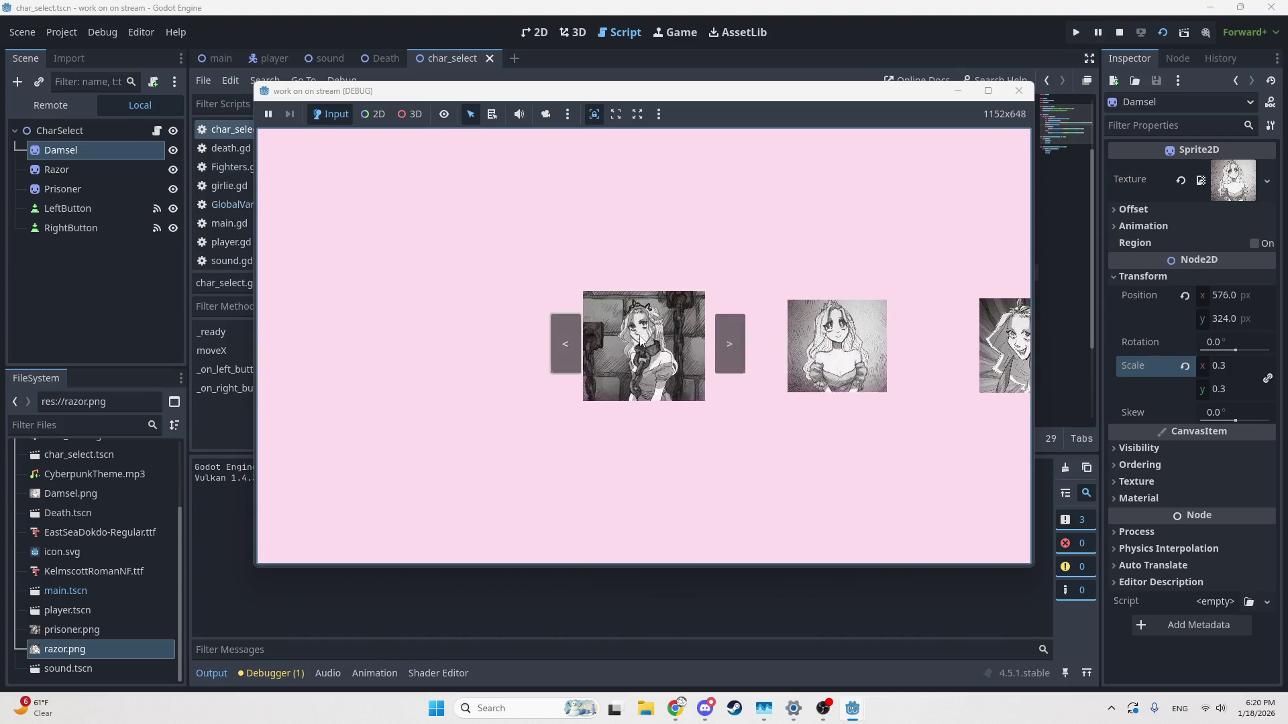
pyautogui.click(729, 339)
pyautogui.click(730, 339)
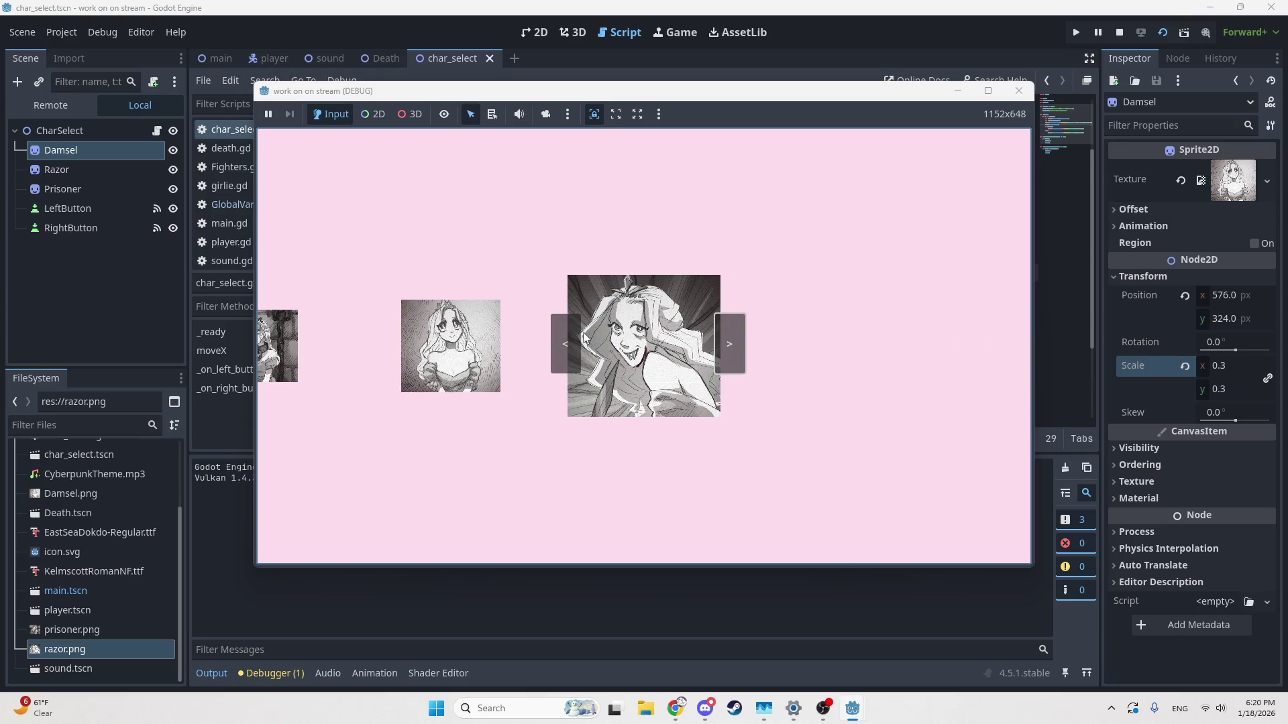
pyautogui.click(564, 329)
pyautogui.click(563, 329)
pyautogui.click(734, 336)
pyautogui.click(735, 336)
pyautogui.click(565, 333)
pyautogui.click(565, 332)
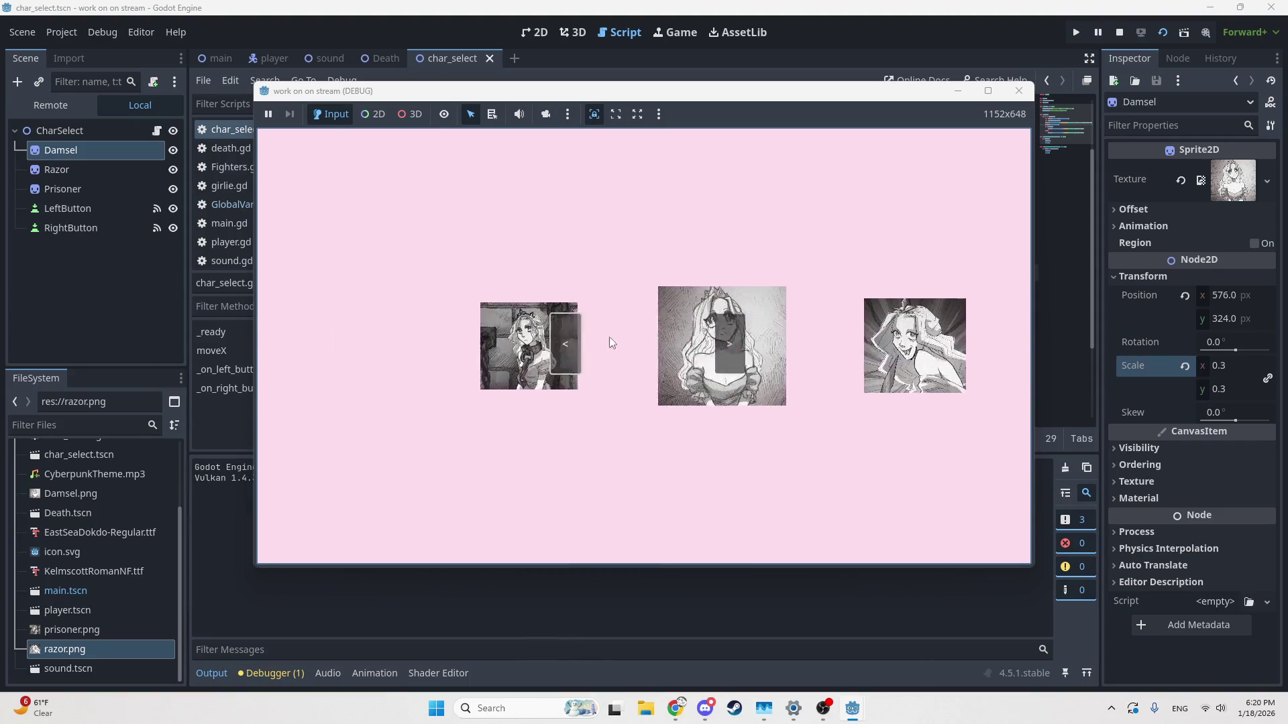
pyautogui.click(718, 342)
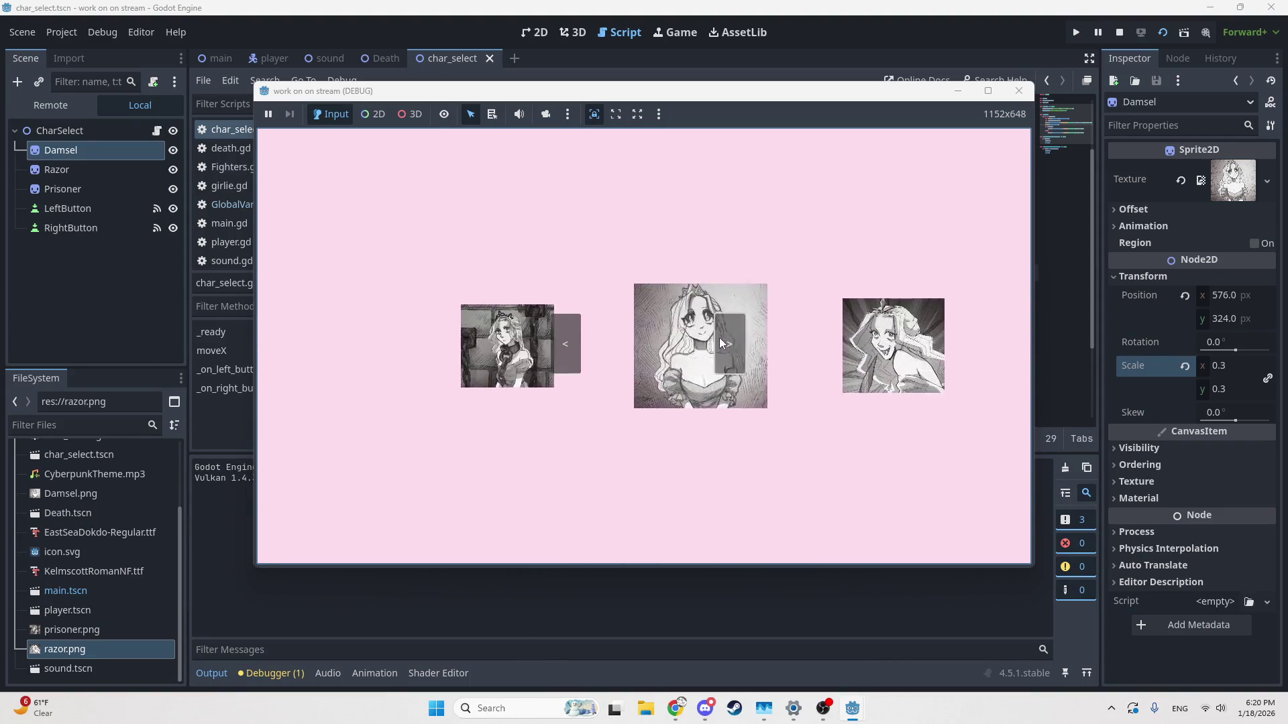
pyautogui.click(567, 345)
pyautogui.click(567, 346)
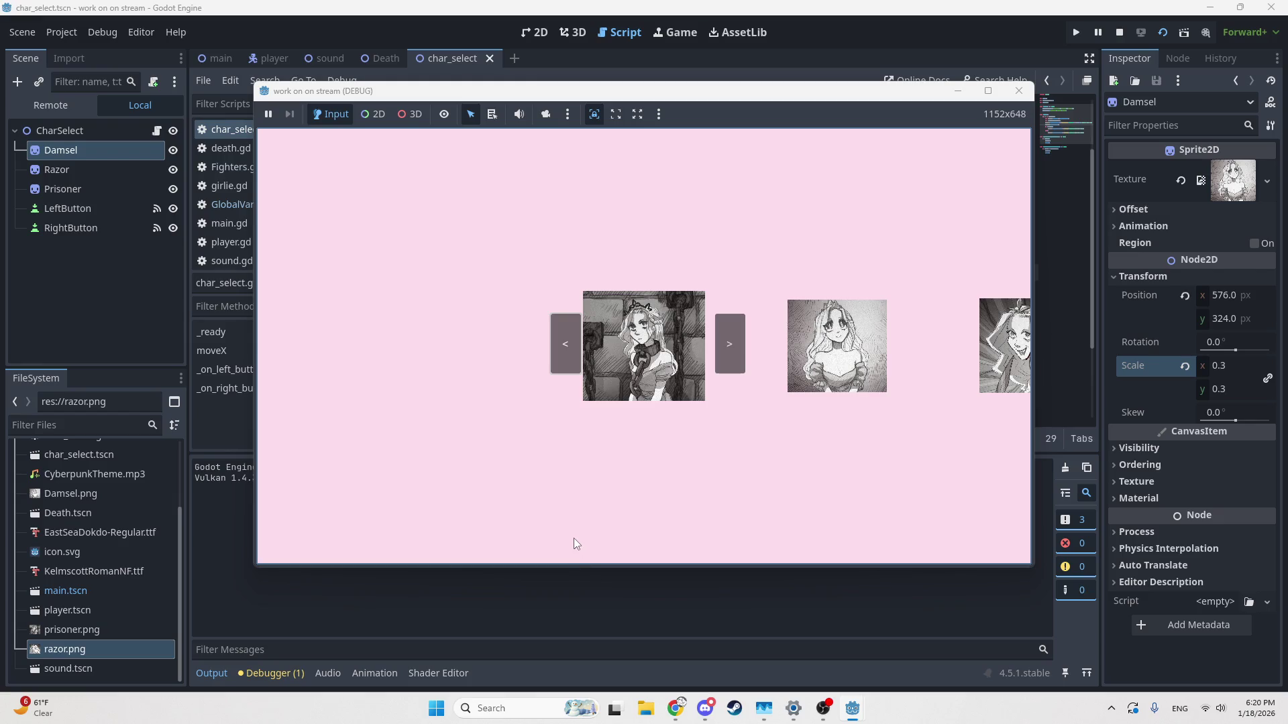
pyautogui.click(737, 348)
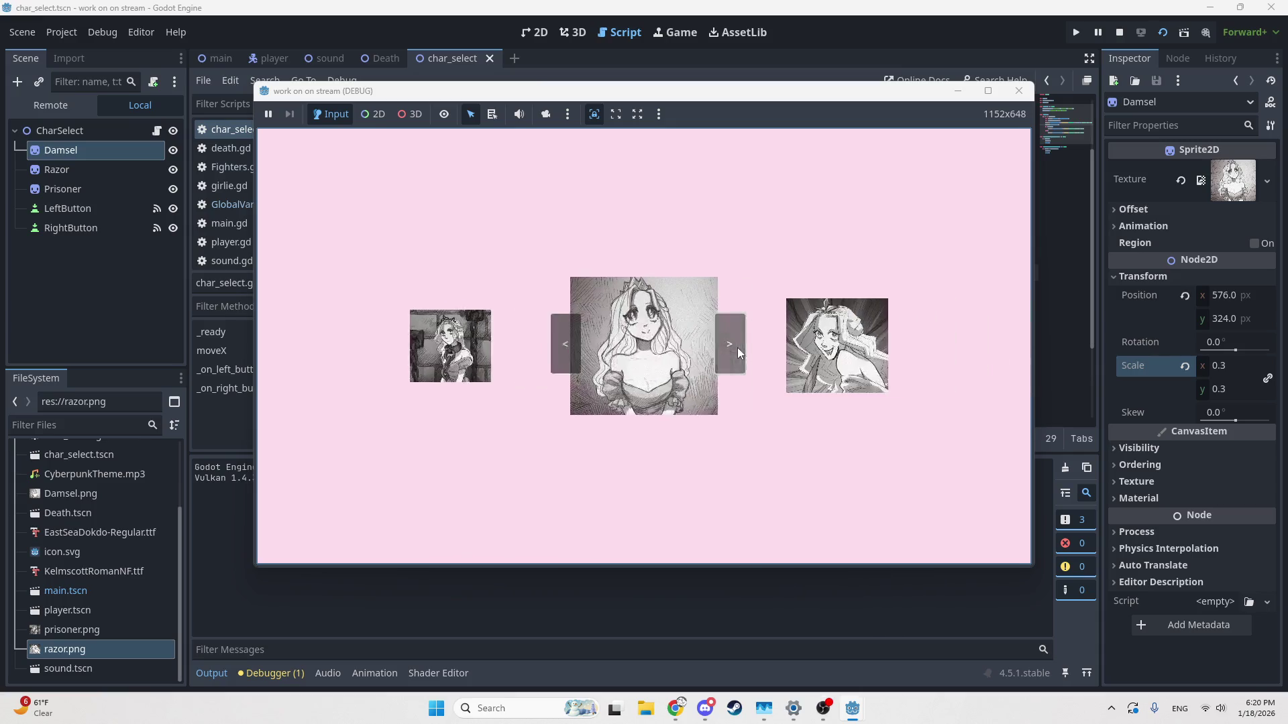
pyautogui.click(738, 348)
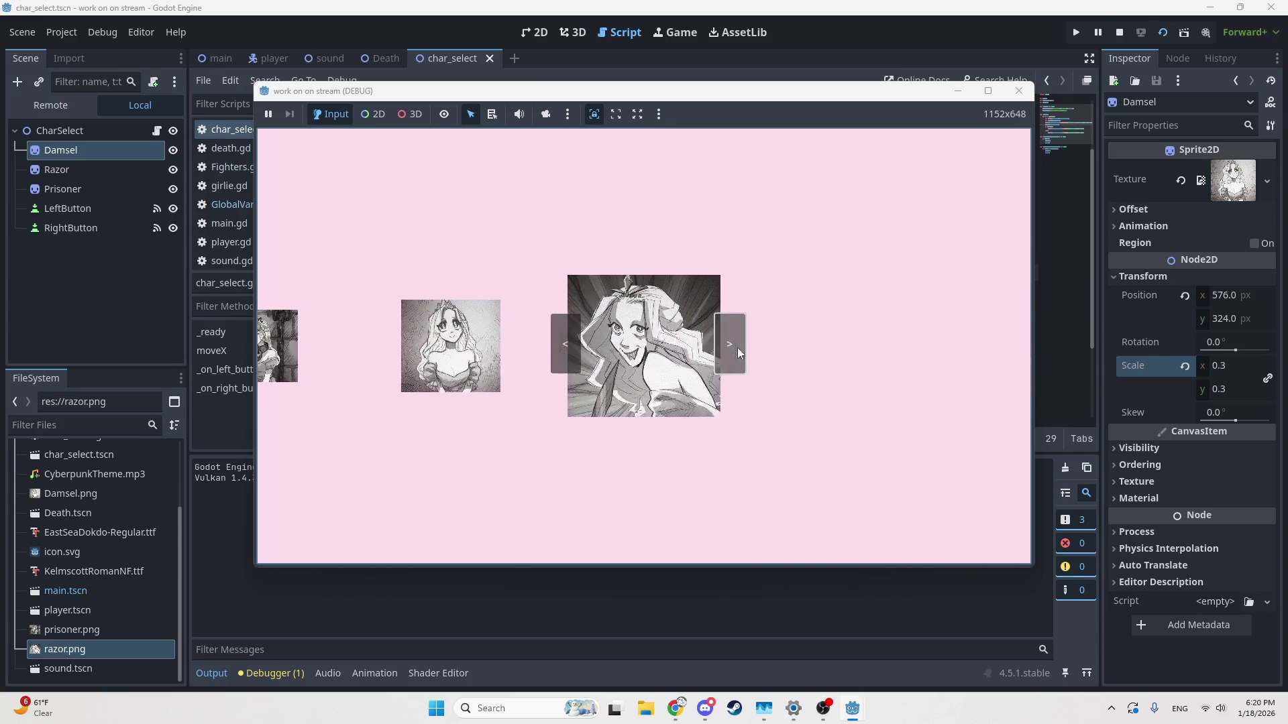
pyautogui.click(572, 348)
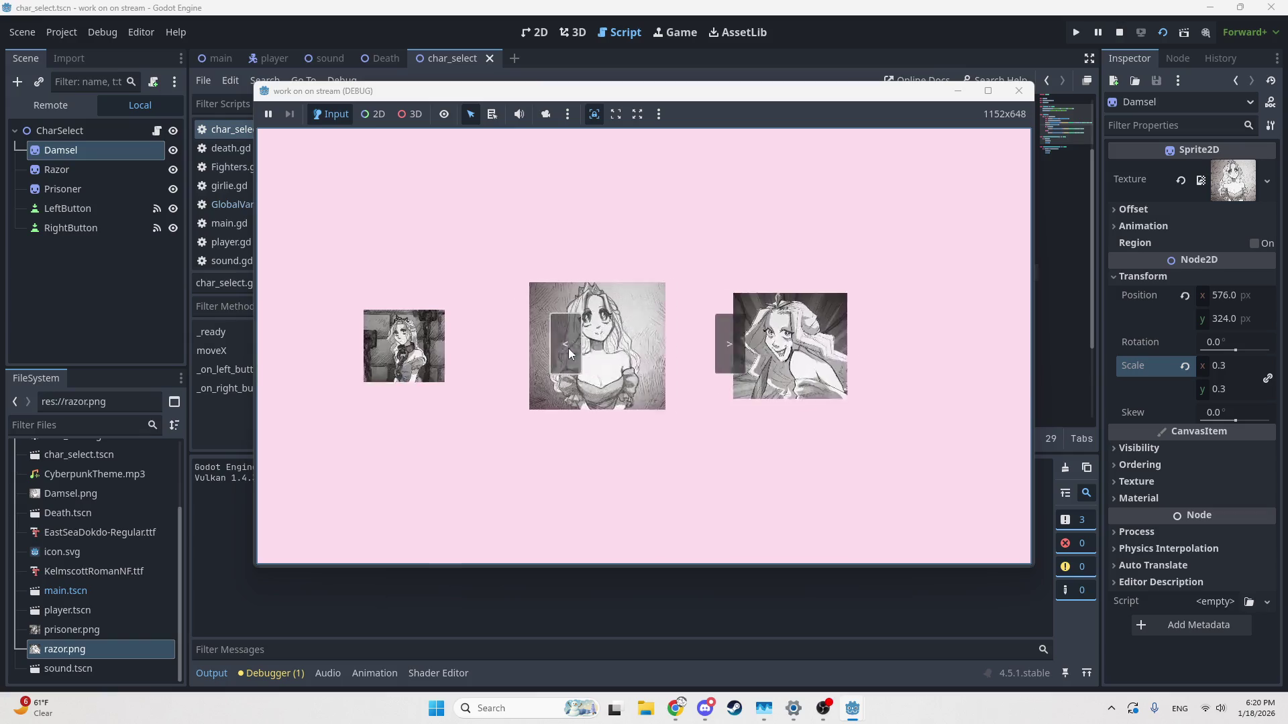
pyautogui.click(471, 594)
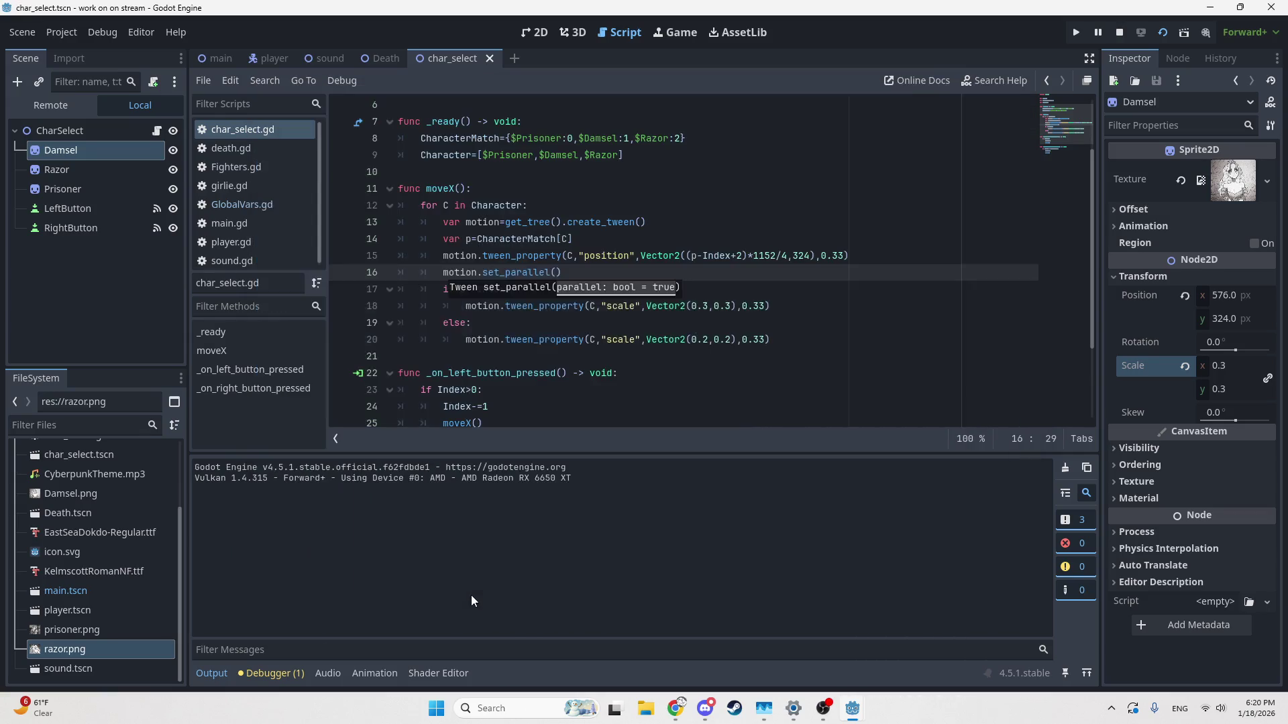
pyautogui.click(738, 345)
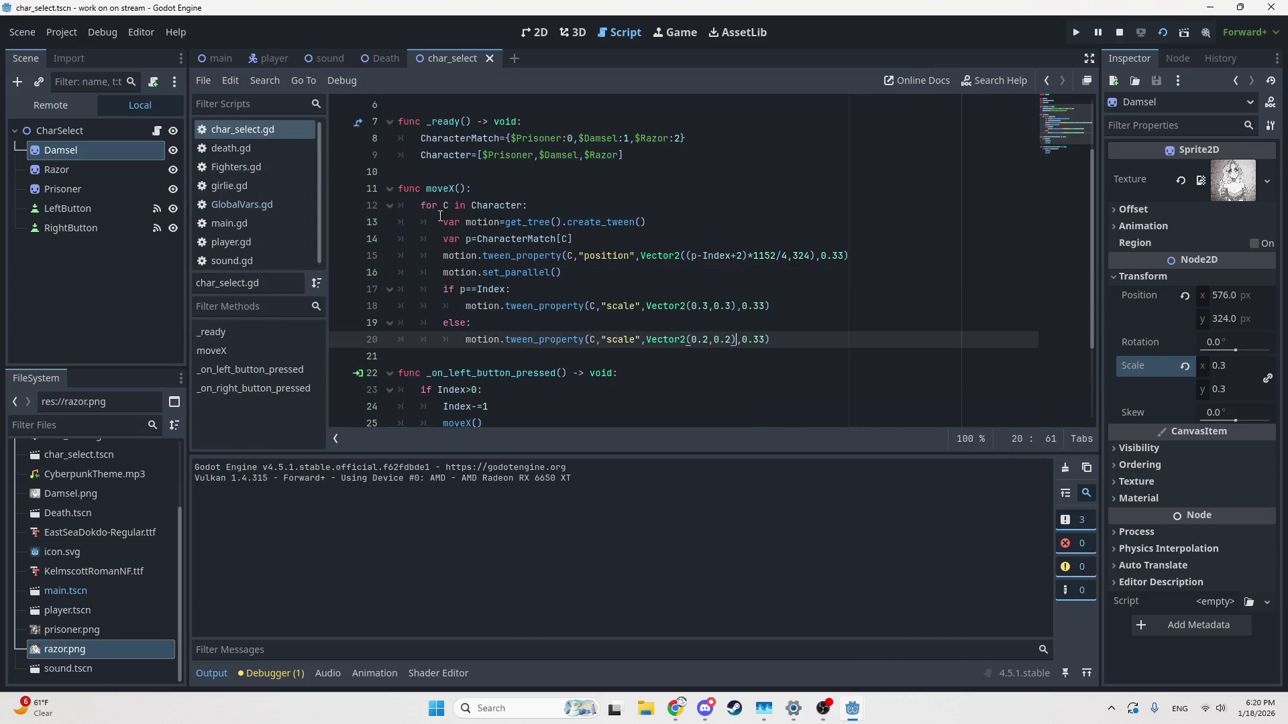
pyautogui.scroll(2, 494, 273)
pyautogui.moveTo(500, 289)
pyautogui.mouseDown()
pyautogui.moveTo(399, 289)
pyautogui.moveTo(379, 274)
pyautogui.mouseUp()
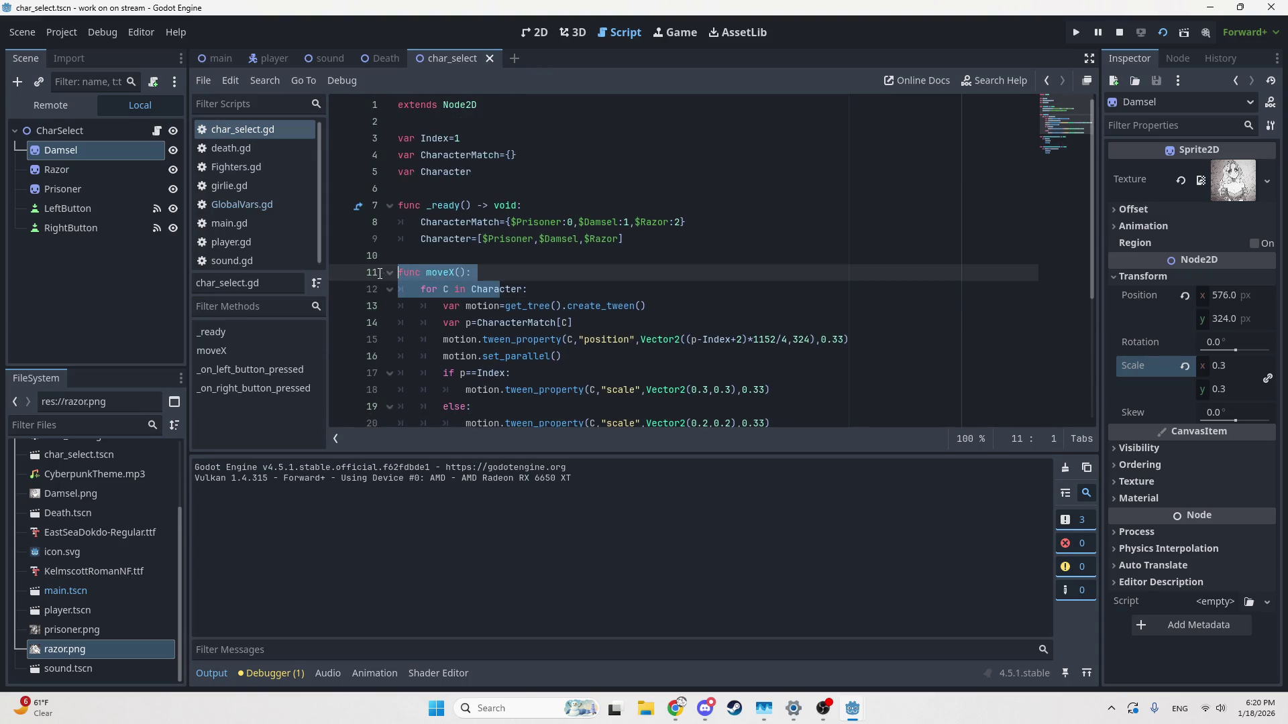
pyautogui.click(471, 289)
pyautogui.scroll(-2, 471, 290)
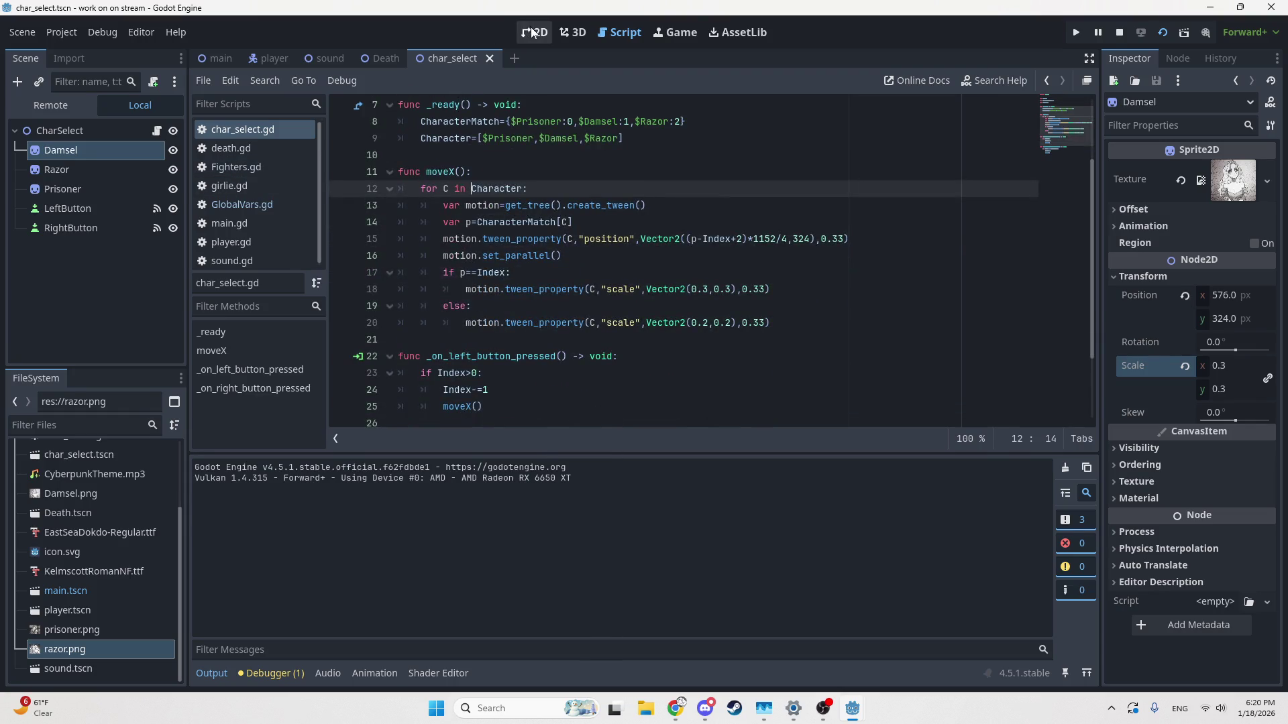
pyautogui.click(435, 192)
pyautogui.moveTo(420, 189); pyautogui.dragTo(534, 191)
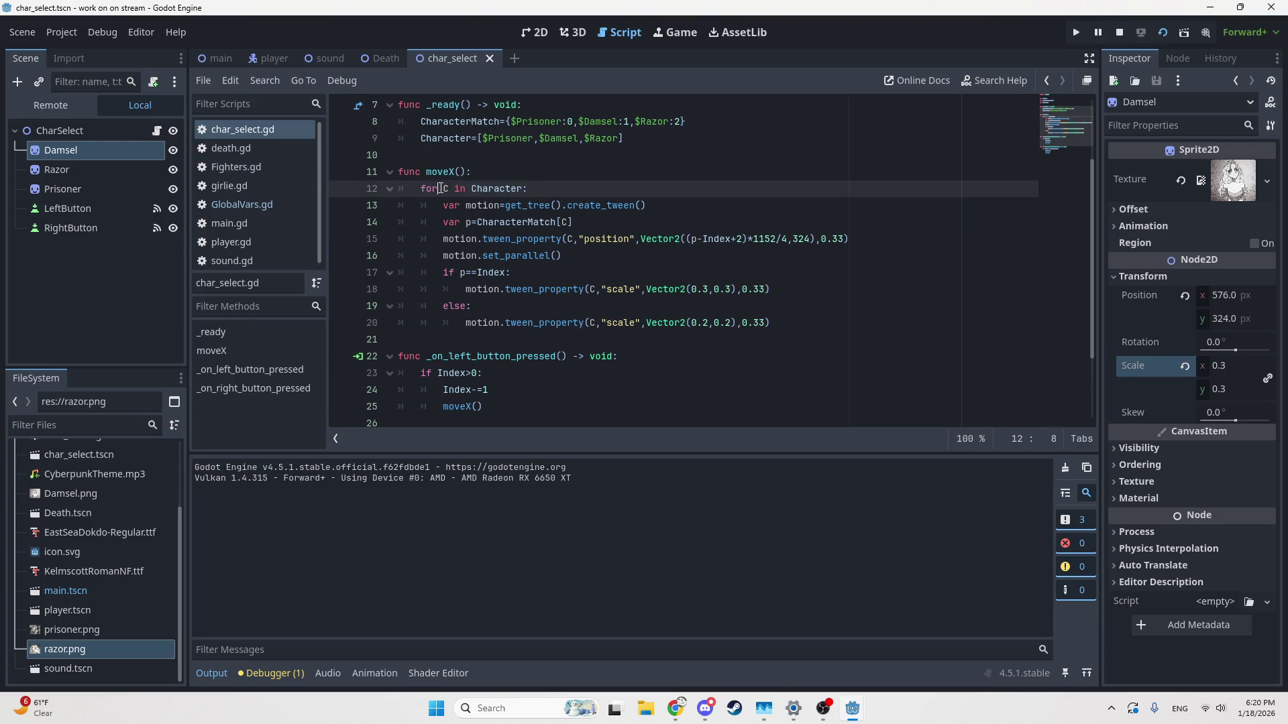
pyautogui.click(526, 178)
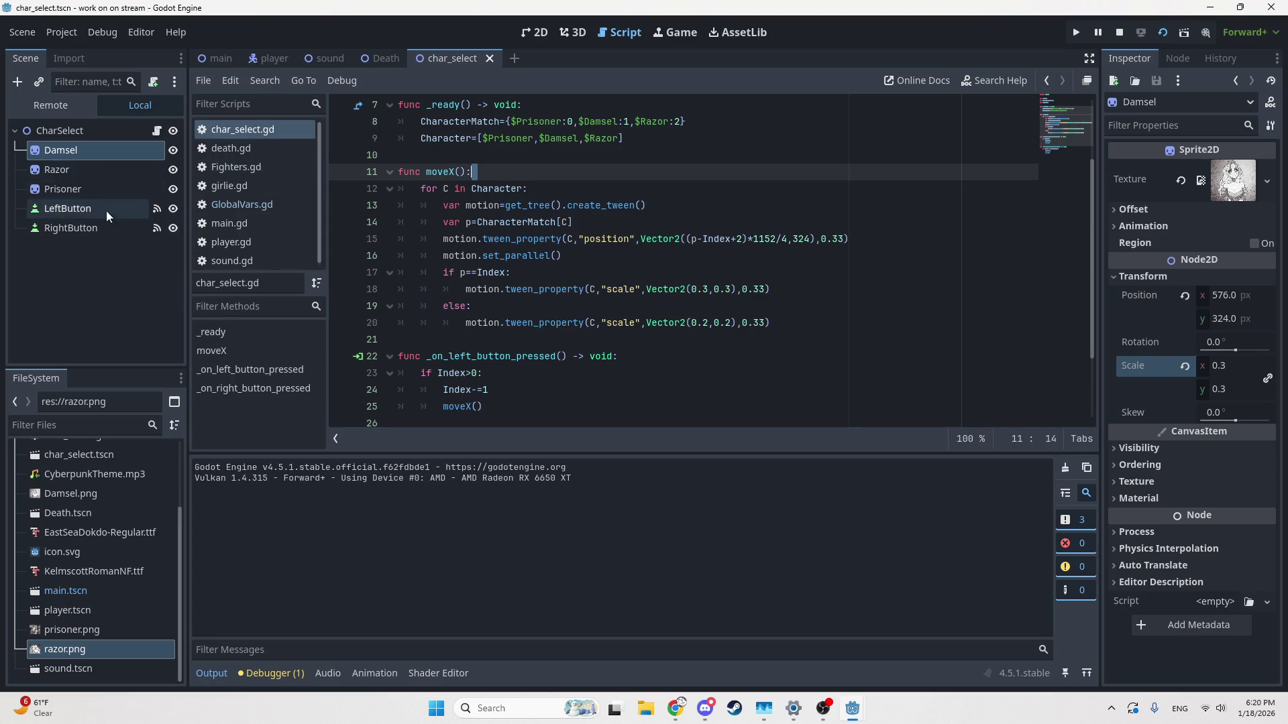
pyautogui.moveTo(444, 205); pyautogui.dragTo(647, 202)
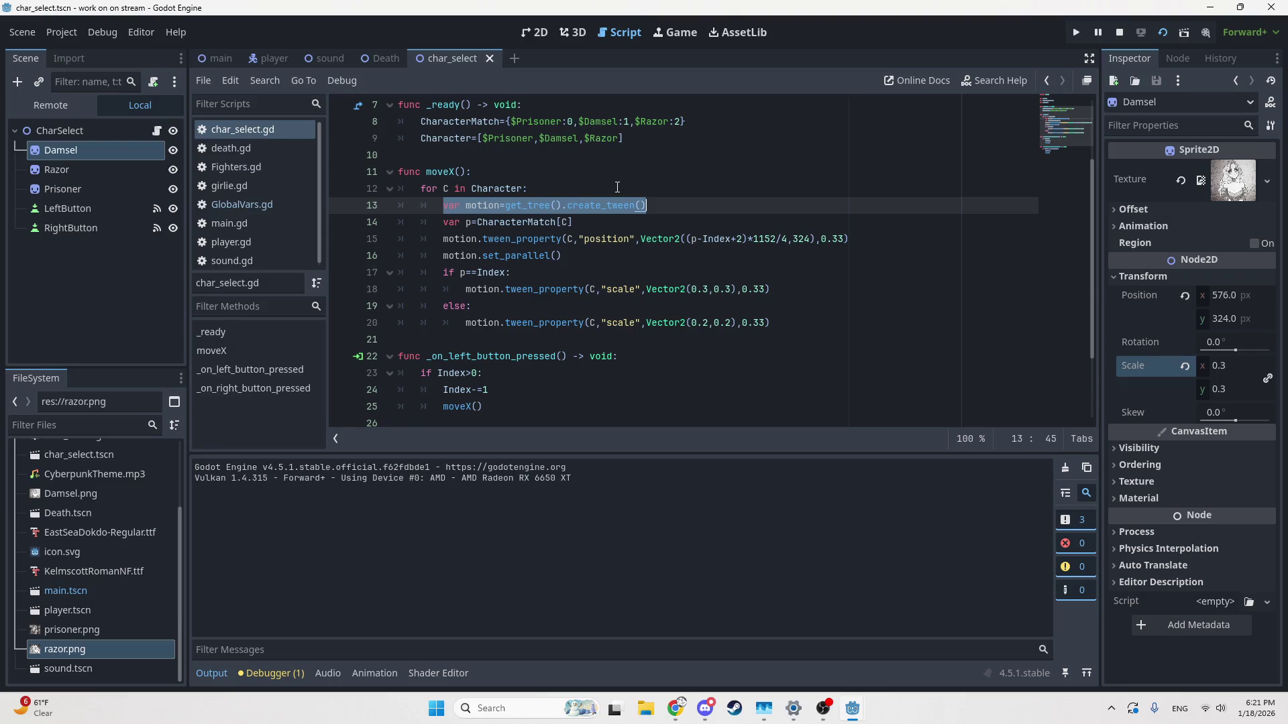
pyautogui.click(679, 241)
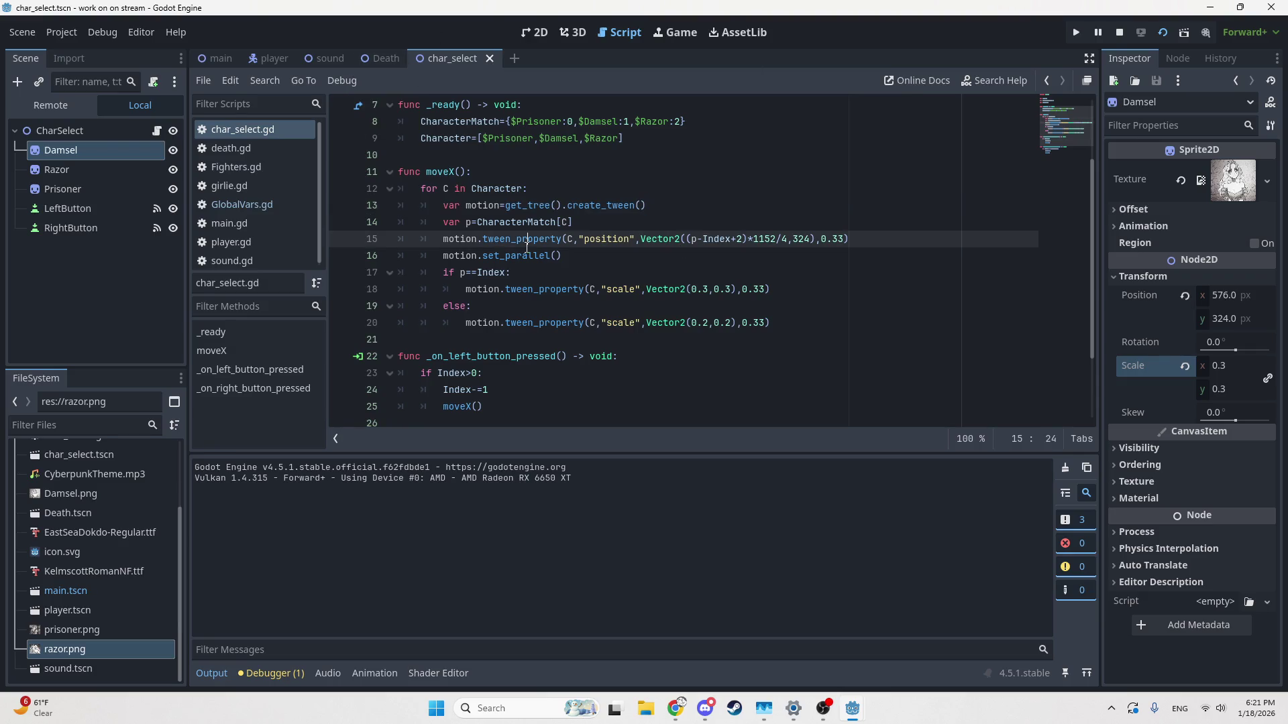
pyautogui.moveTo(482, 239); pyautogui.dragTo(623, 242)
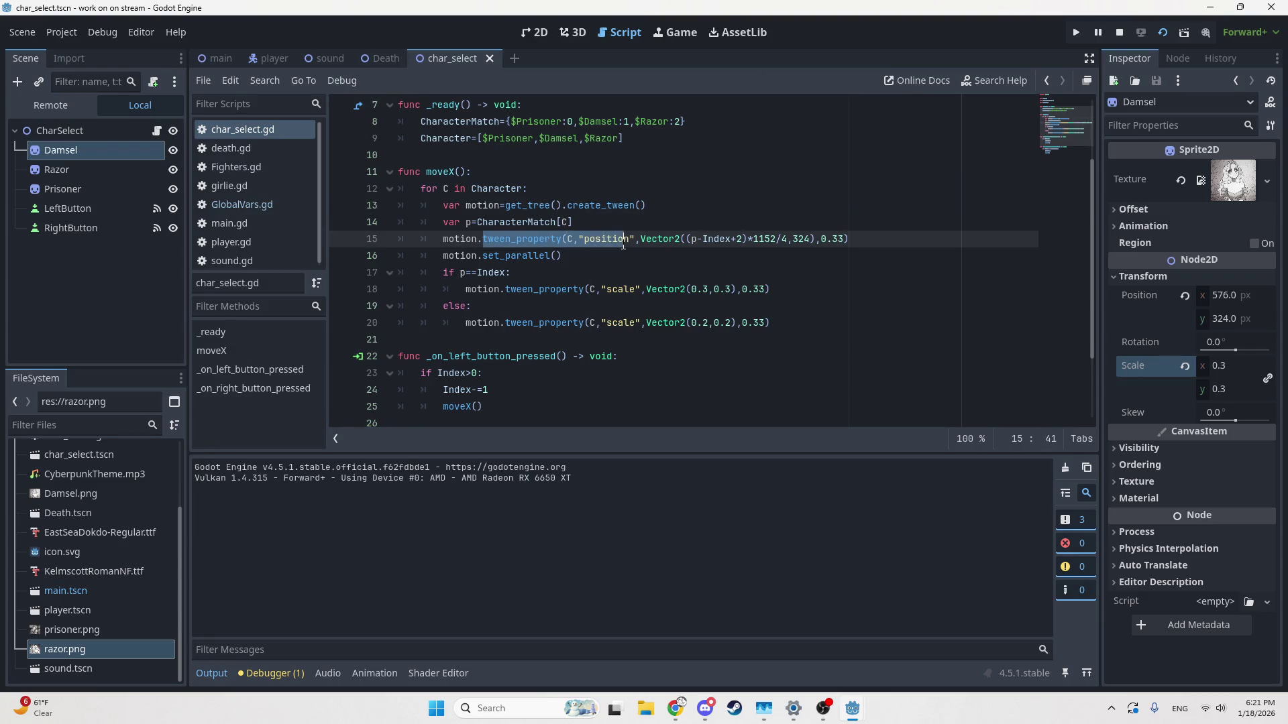
pyautogui.doubleClick(523, 240)
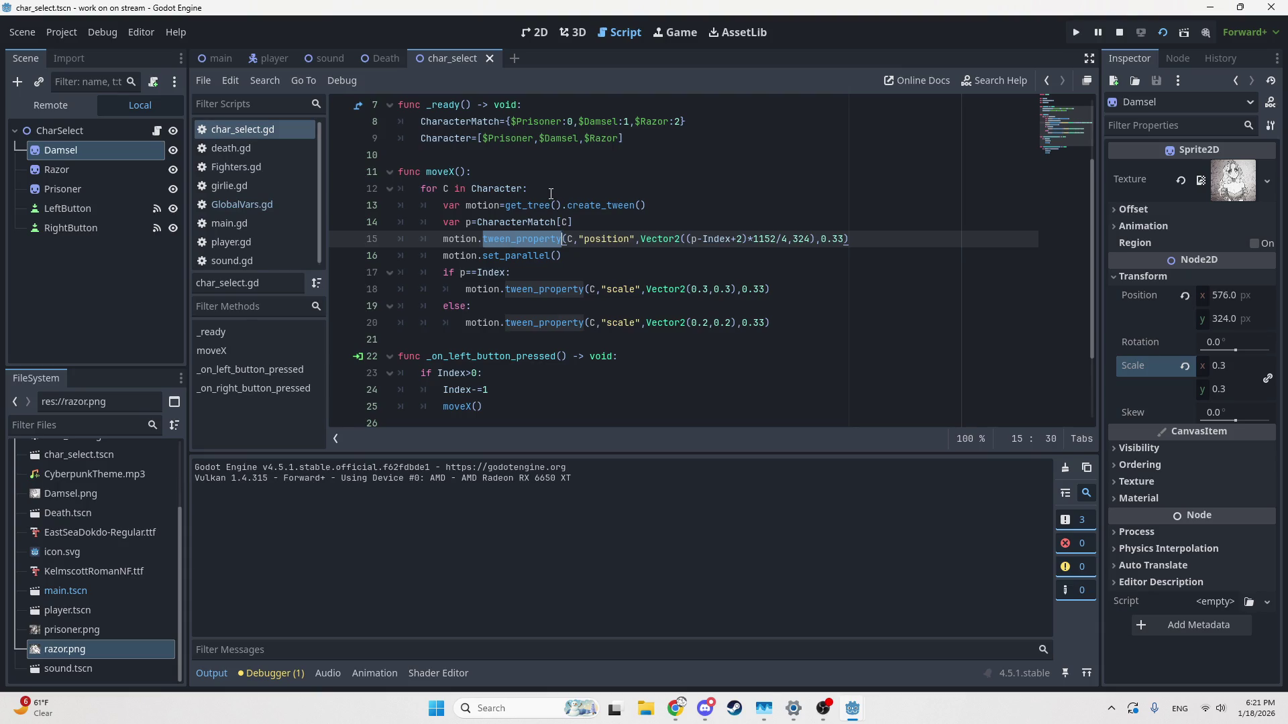
pyautogui.click(575, 241)
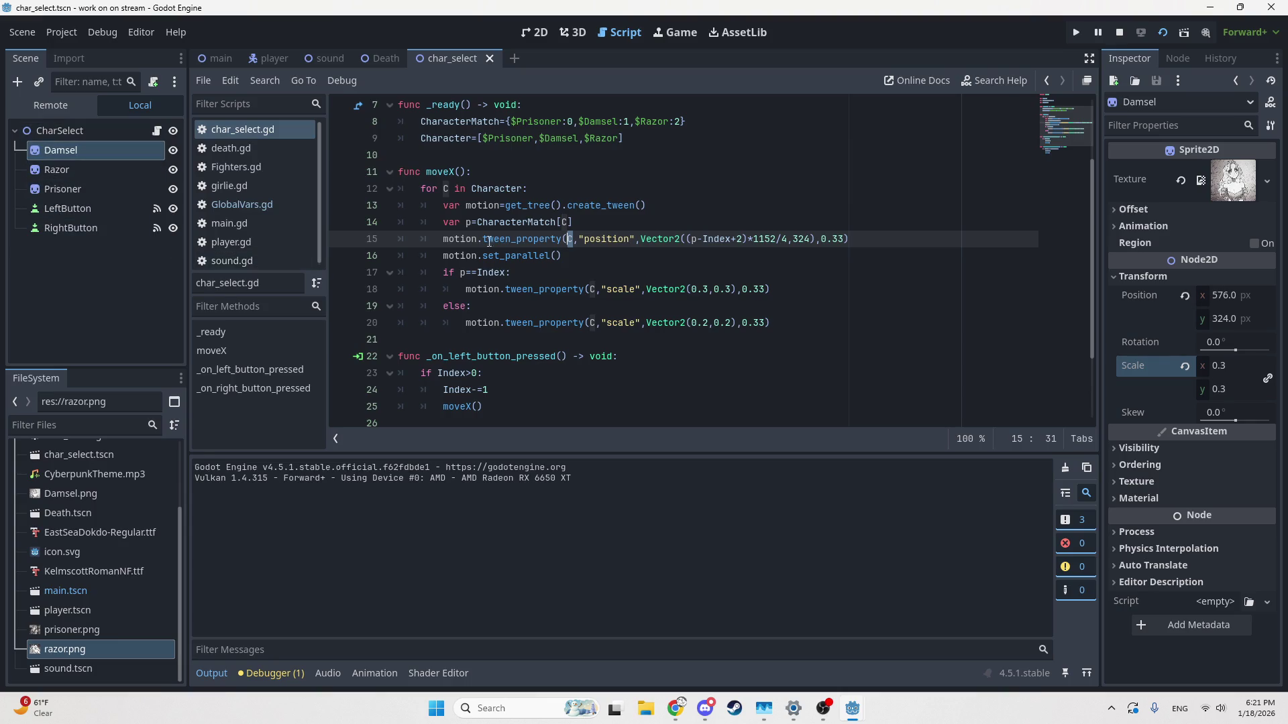
pyautogui.moveTo(636, 242); pyautogui.dragTo(579, 241)
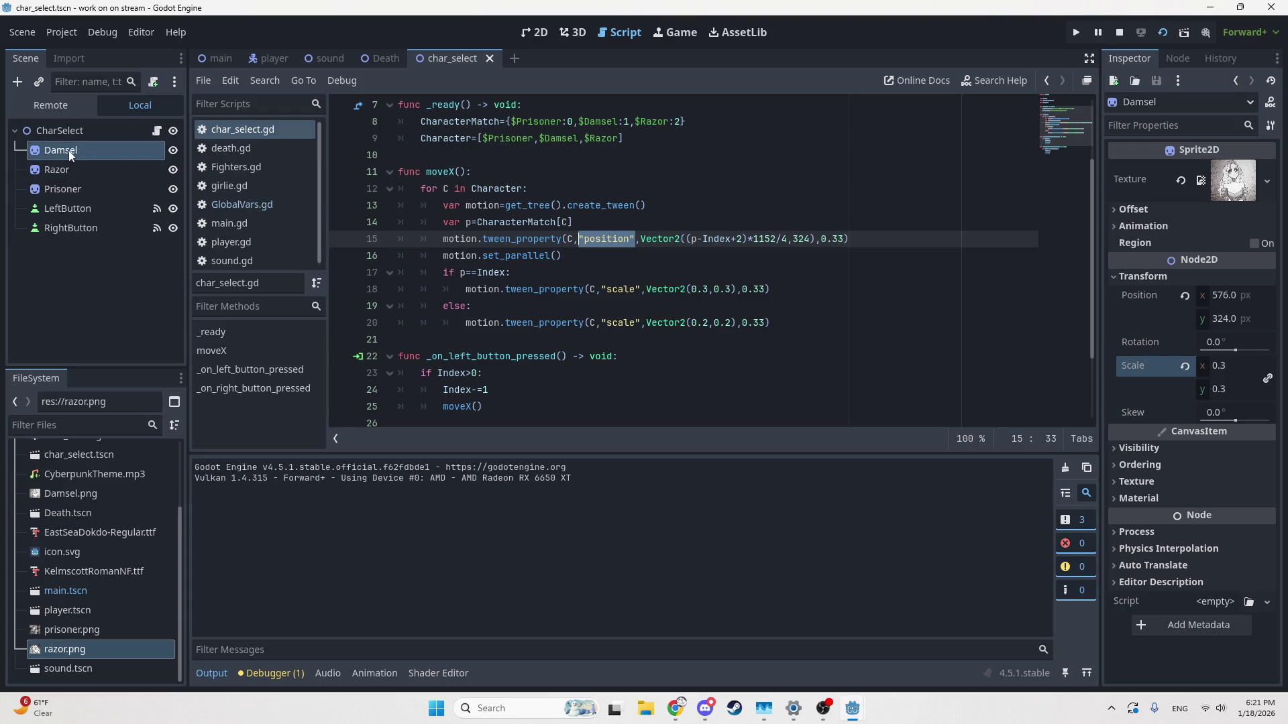
pyautogui.click(113, 153)
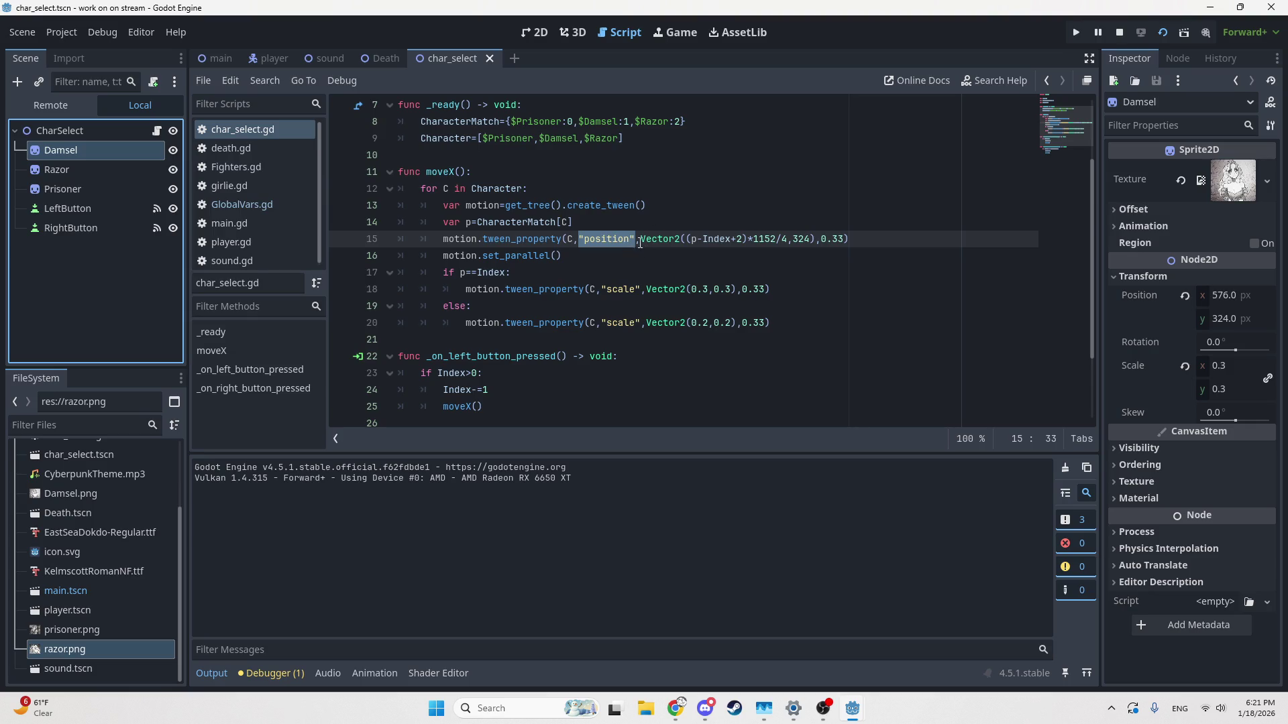
pyautogui.moveTo(640, 242); pyautogui.dragTo(815, 243)
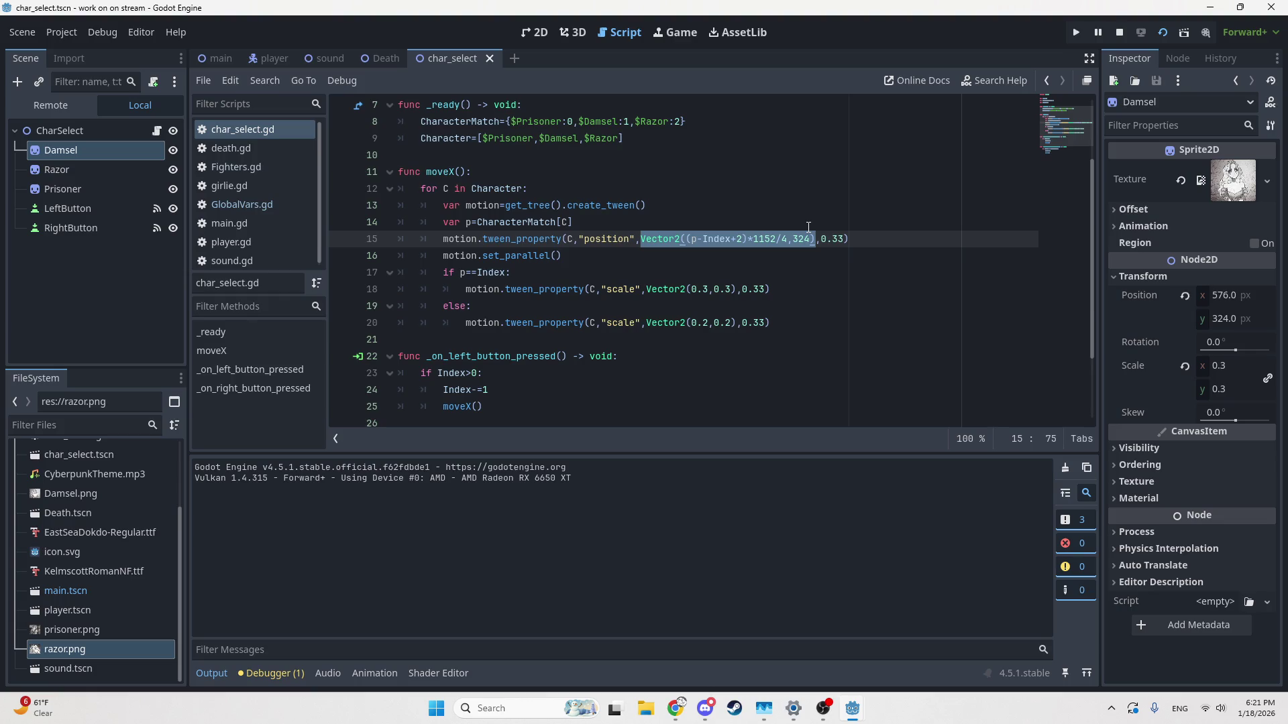
pyautogui.click(747, 239)
pyautogui.press('BackSpace')
pyautogui.write('+')
pyautogui.doubleClick(837, 239)
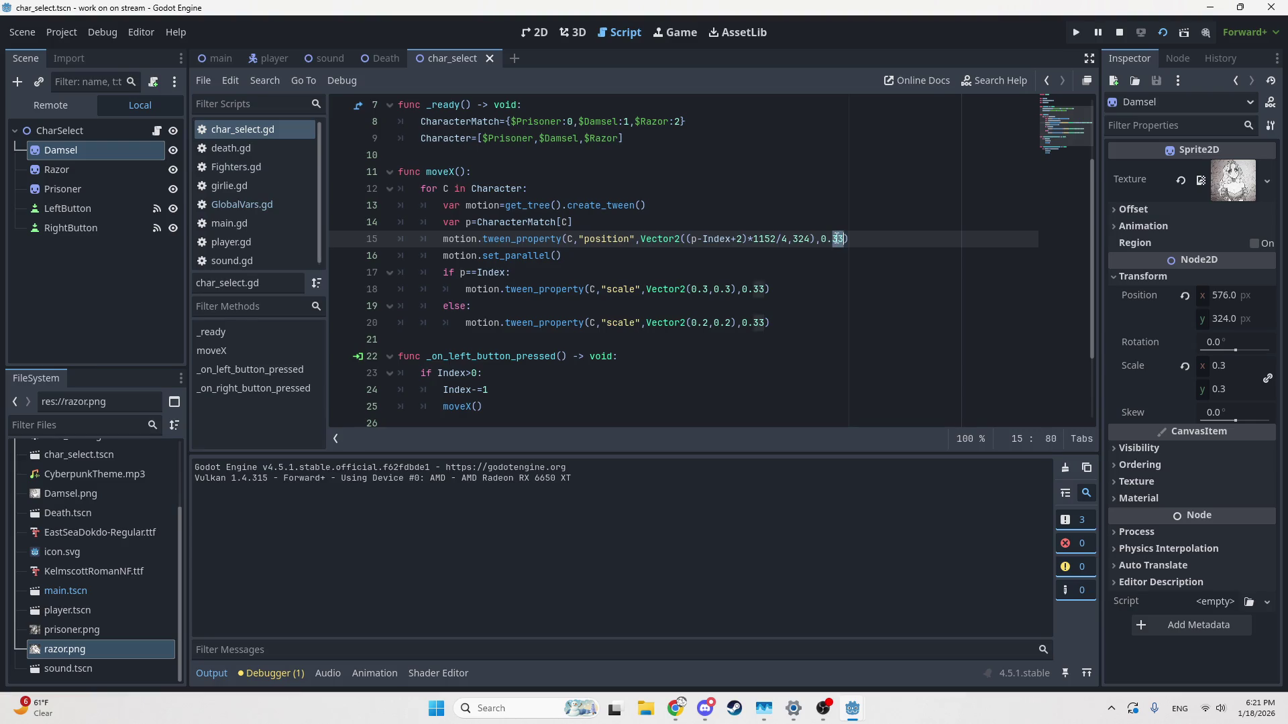
pyautogui.moveTo(821, 239); pyautogui.dragTo(845, 239)
pyautogui.moveTo(685, 239)
pyautogui.mouseDown()
pyautogui.moveTo(754, 238)
pyautogui.moveTo(721, 239)
pyautogui.mouseUp()
pyautogui.click(833, 236)
pyautogui.click(694, 240)
pyautogui.scroll(2, 582, 258)
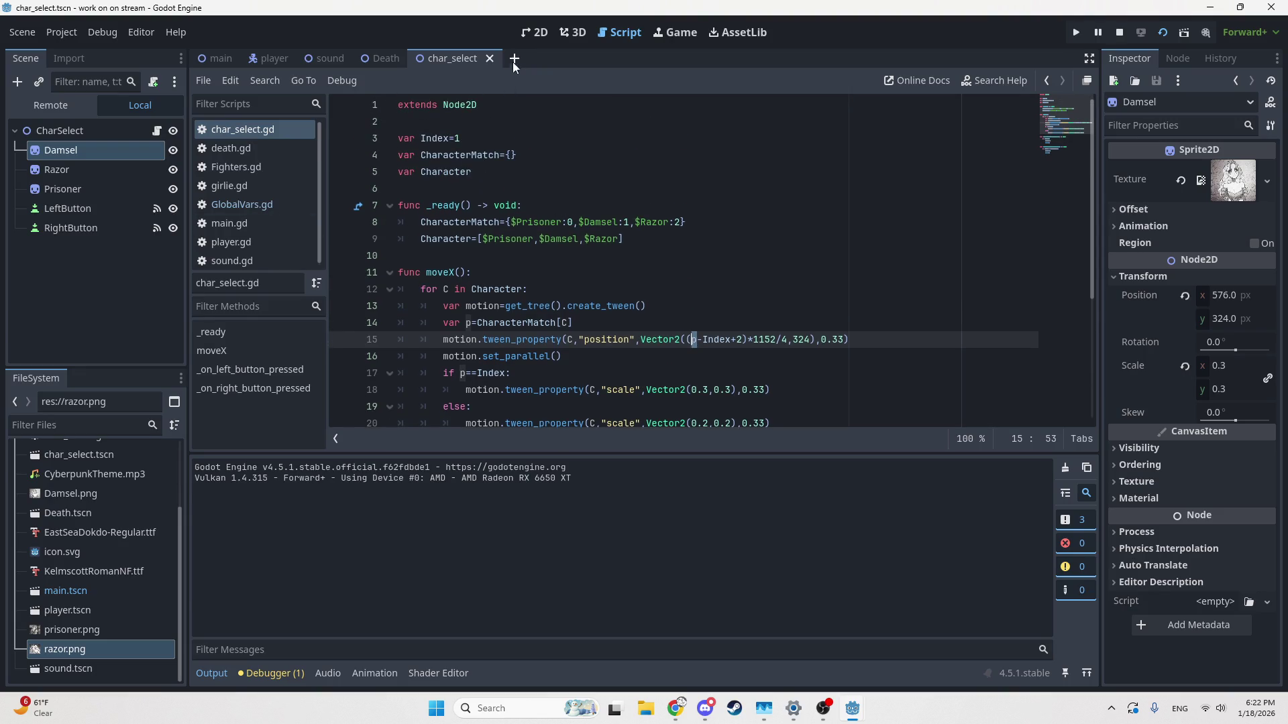
pyautogui.click(529, 35)
pyautogui.scroll(-5, 436, 272)
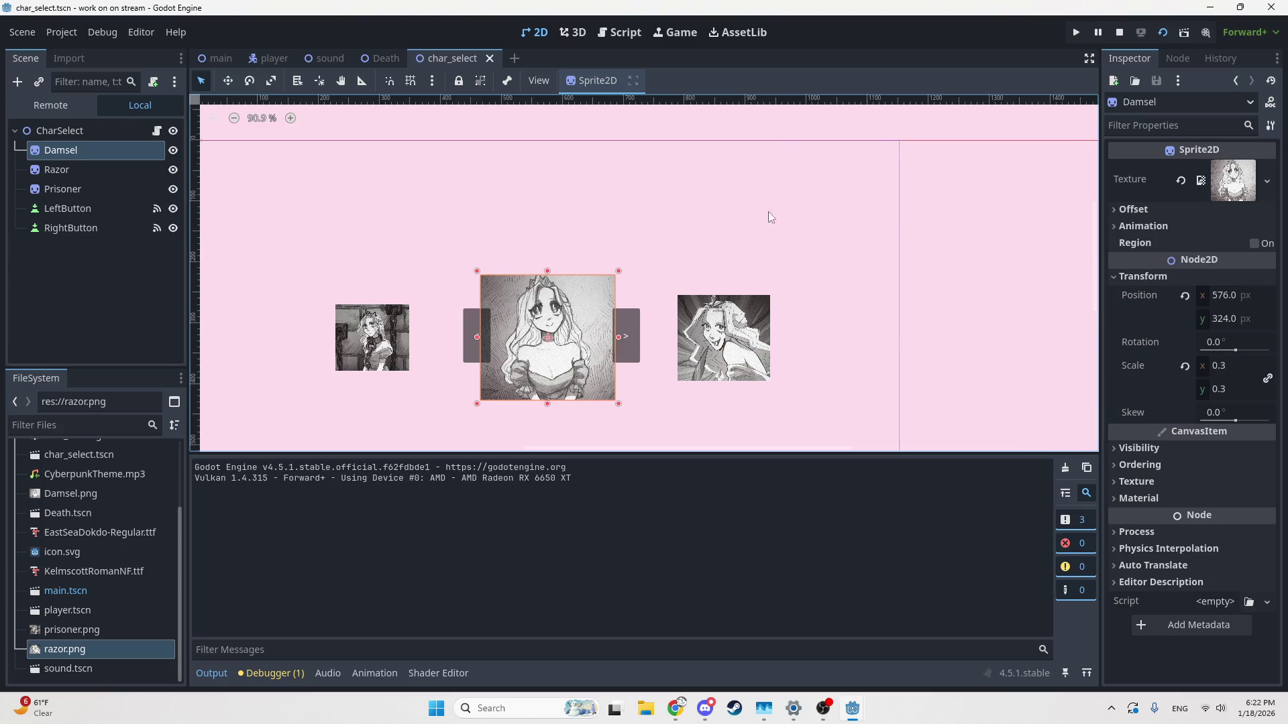
pyautogui.click(602, 40)
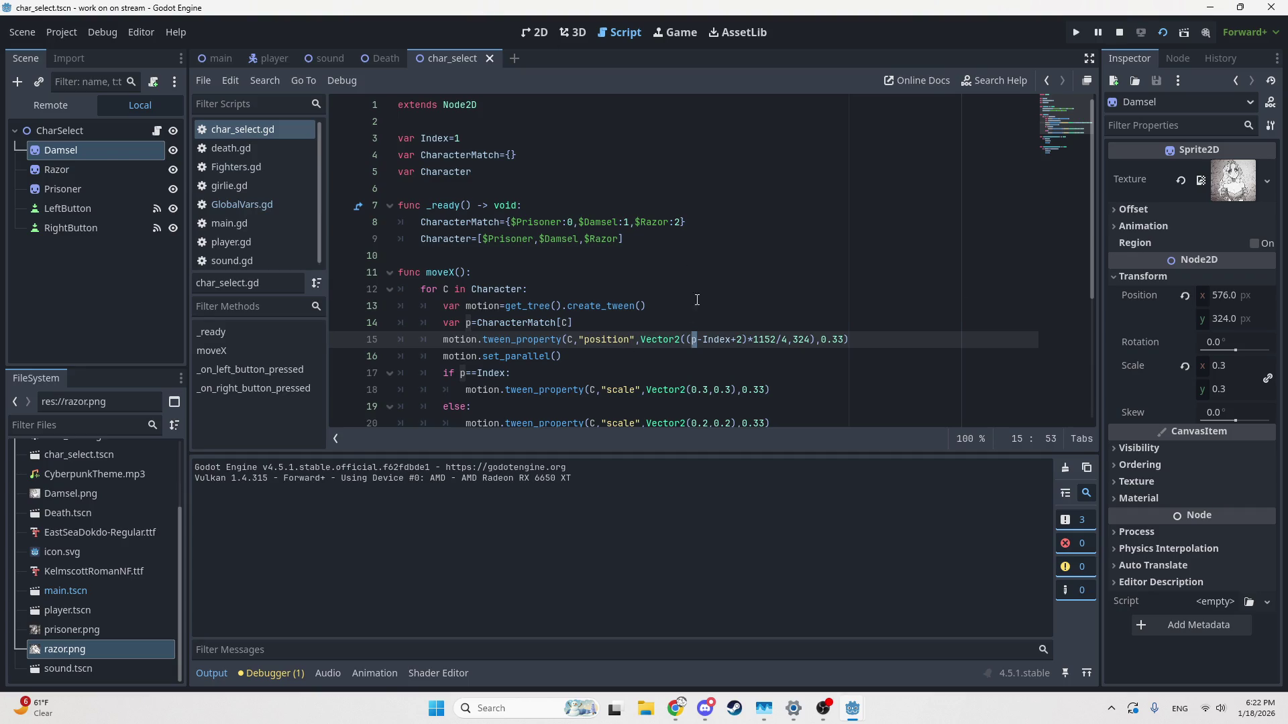
# Step: Review moveX's starting Index of 1, the p-Index term, +2 offset and 0.33 duration
pyautogui.moveTo(696, 338)
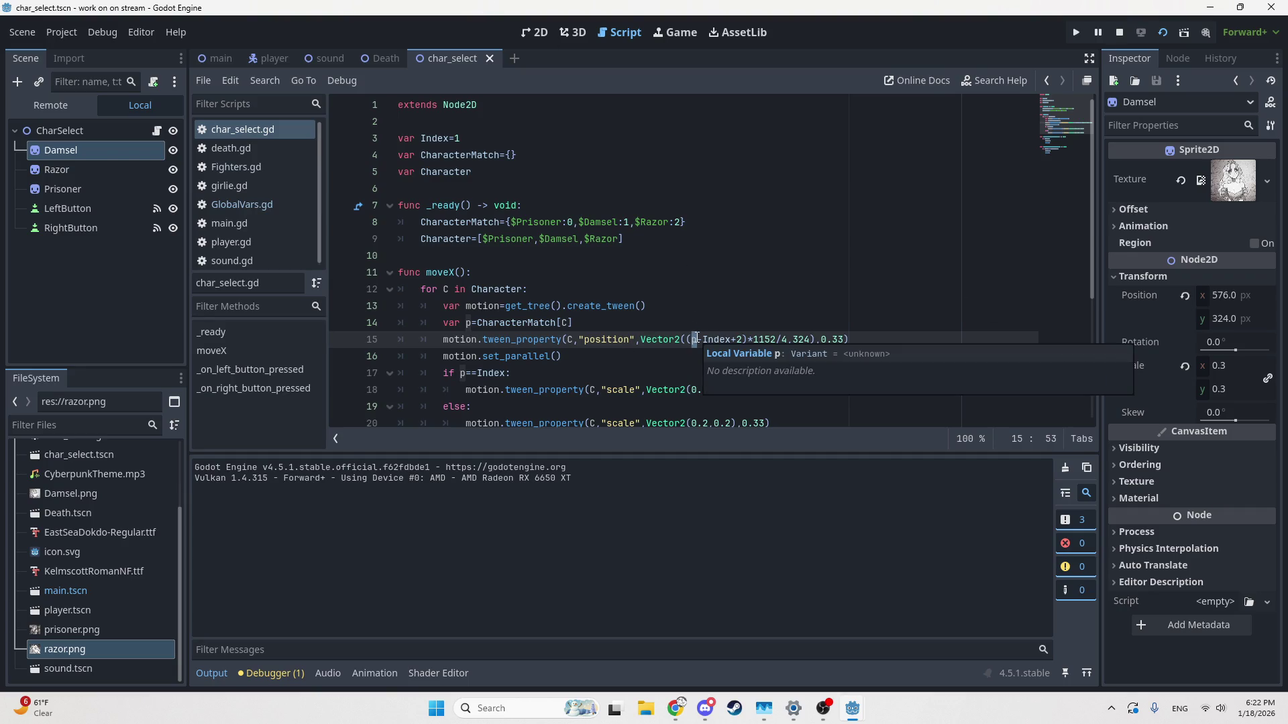
pyautogui.click(457, 139)
pyautogui.moveTo(450, 106)
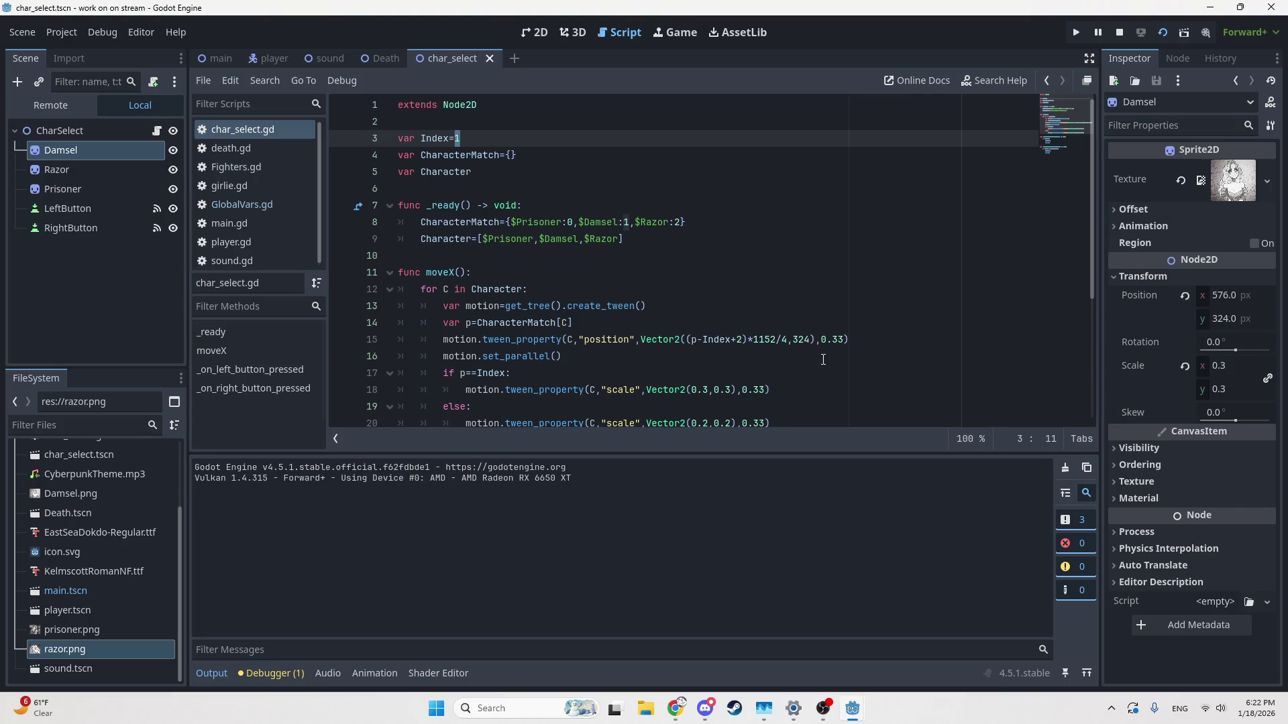
pyautogui.click(697, 340)
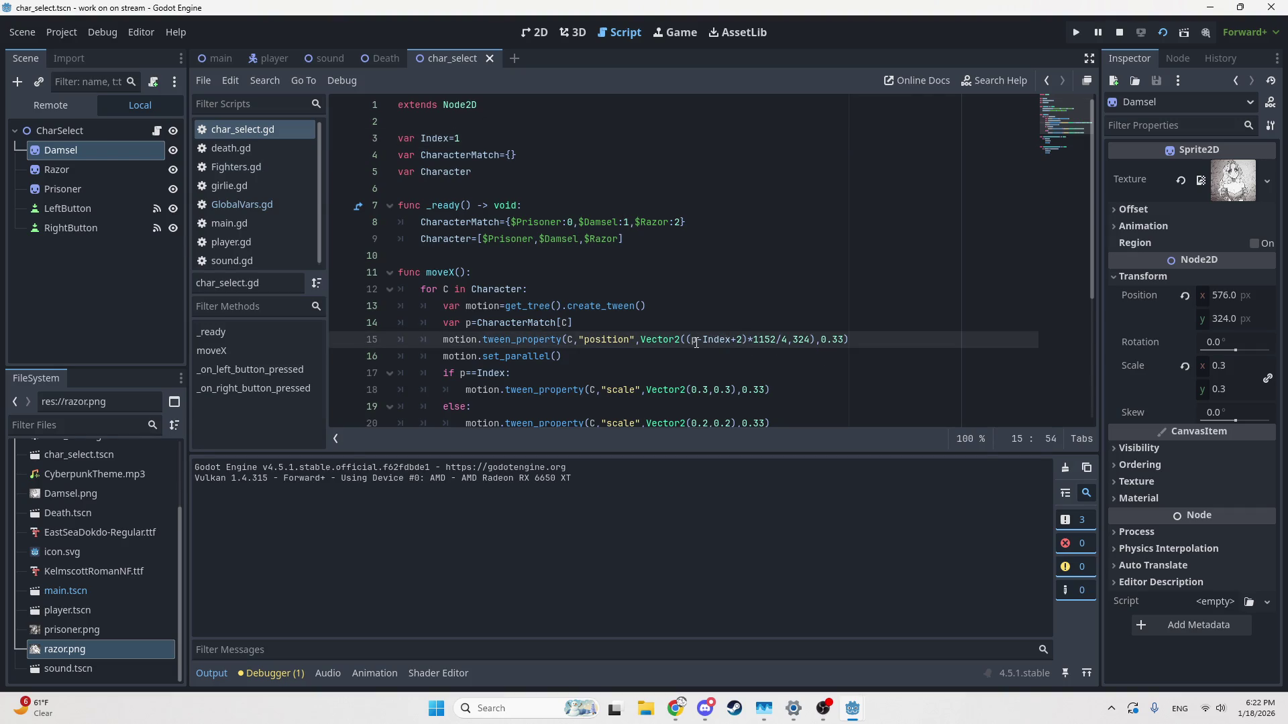
pyautogui.click(693, 340)
pyautogui.moveTo(731, 340); pyautogui.dragTo(690, 340)
pyautogui.click(744, 340)
pyautogui.hotkey('shift', 'Left')
pyautogui.hotkey('shift', 'Left')
pyautogui.moveTo(820, 340); pyautogui.dragTo(844, 340)
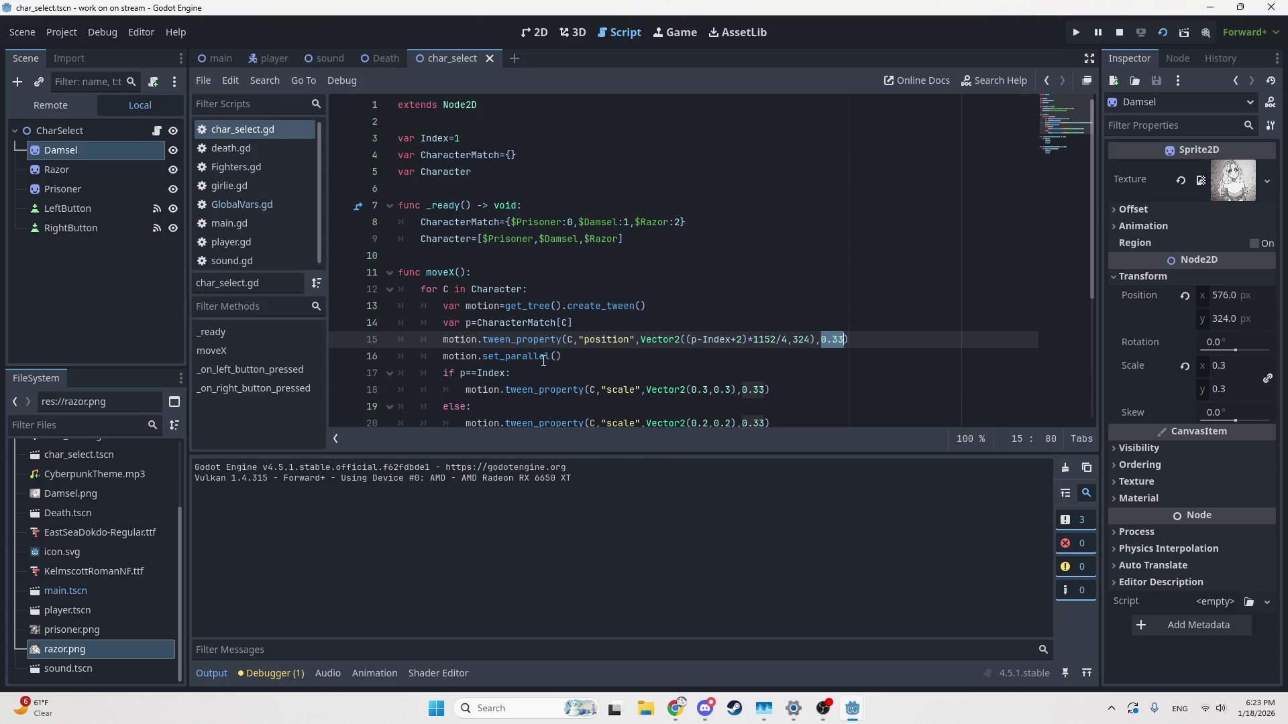
pyautogui.moveTo(563, 356); pyautogui.dragTo(493, 356)
pyautogui.scroll(-2, 489, 350)
# Step: Check the scale values, 0.3 for the centred and 0.2 for side characters, then run the game
pyautogui.moveTo(446, 277); pyautogui.dragTo(790, 320)
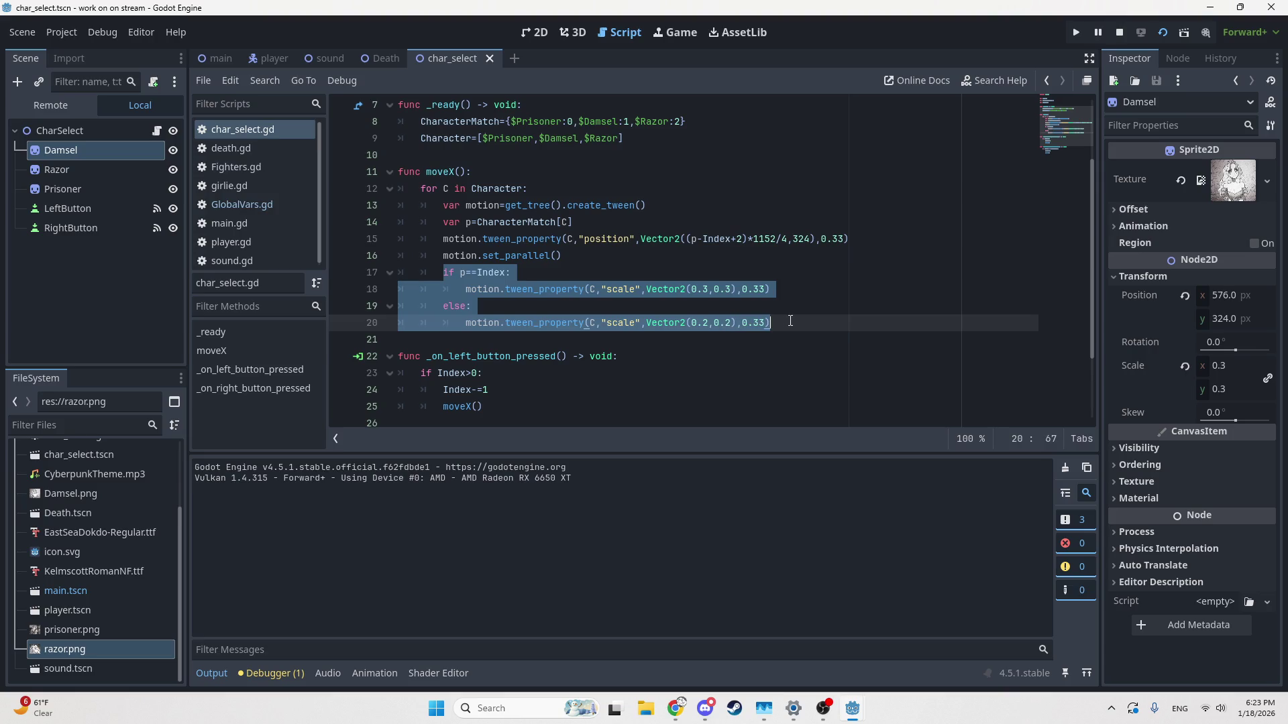
pyautogui.click(510, 276)
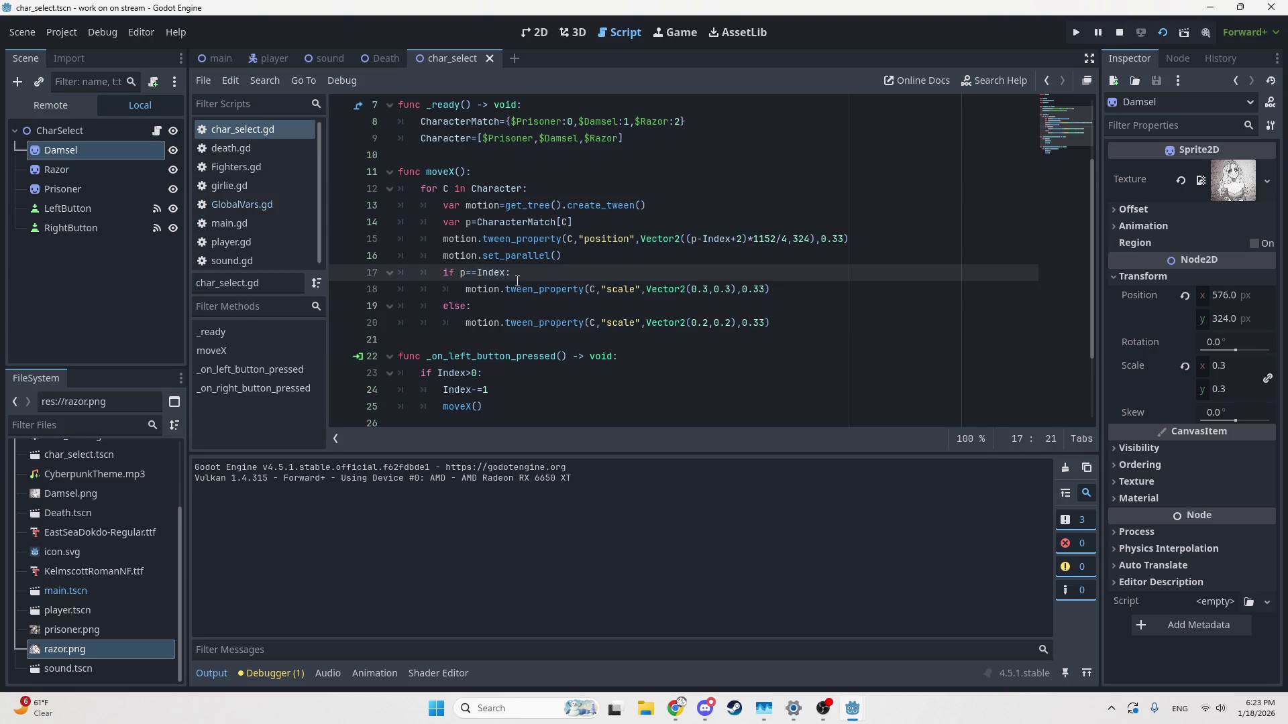
pyautogui.moveTo(644, 289)
pyautogui.mouseDown()
pyautogui.moveTo(762, 289)
pyautogui.moveTo(717, 289)
pyautogui.mouseUp()
pyautogui.doubleClick(723, 322)
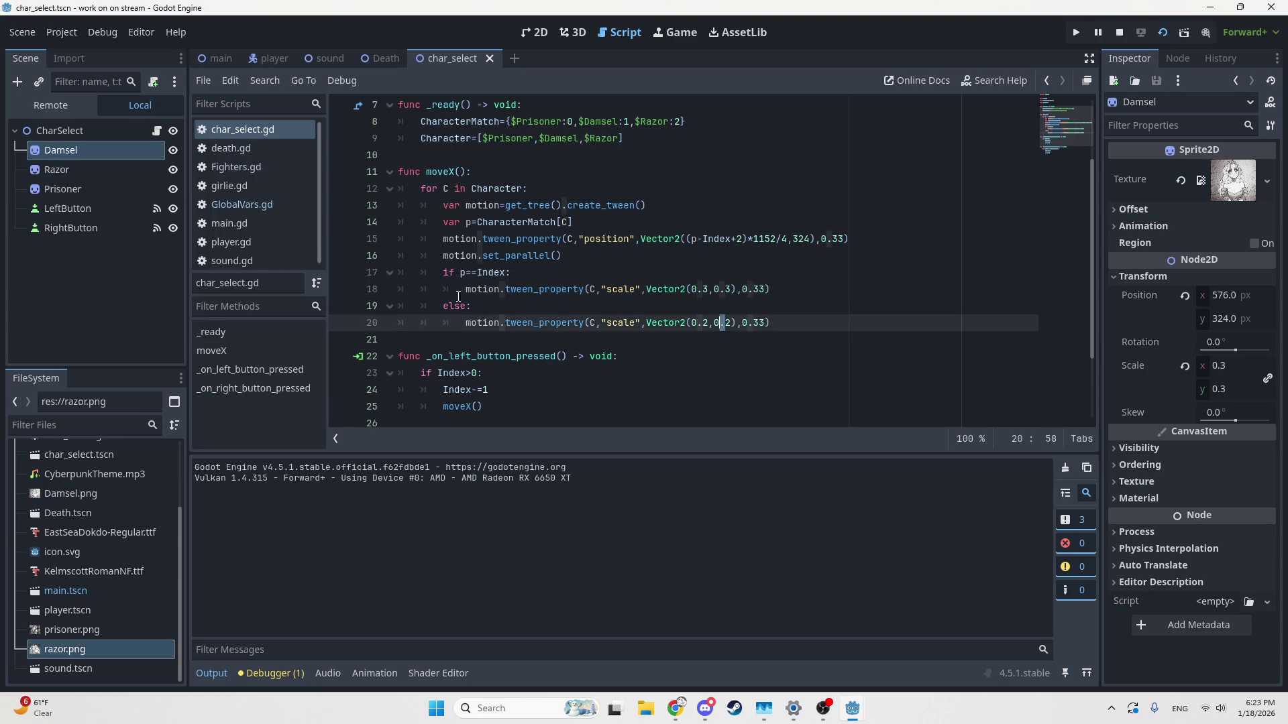
pyautogui.click(516, 308)
pyautogui.moveTo(703, 324); pyautogui.dragTo(709, 333)
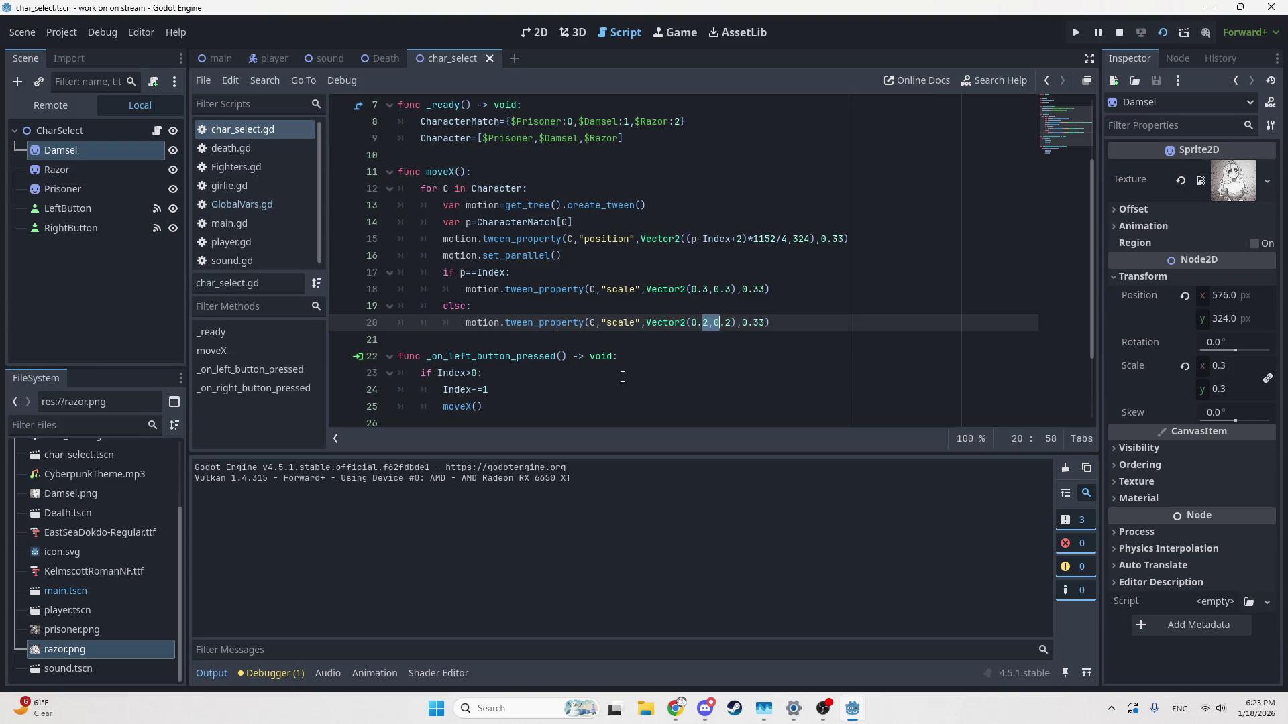
pyautogui.scroll(-2, 621, 386)
pyautogui.click(1076, 32)
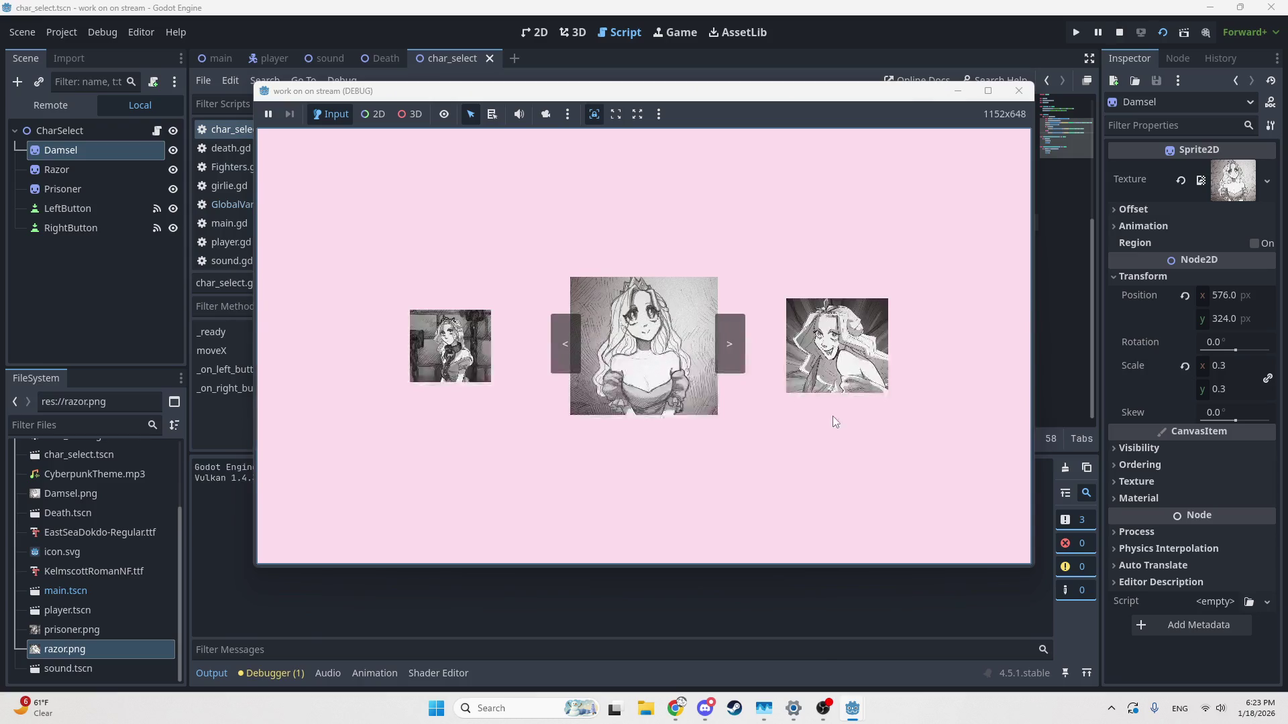
# Step: Step the carousel forward and back several times with the > and < buttons
pyautogui.click(729, 335)
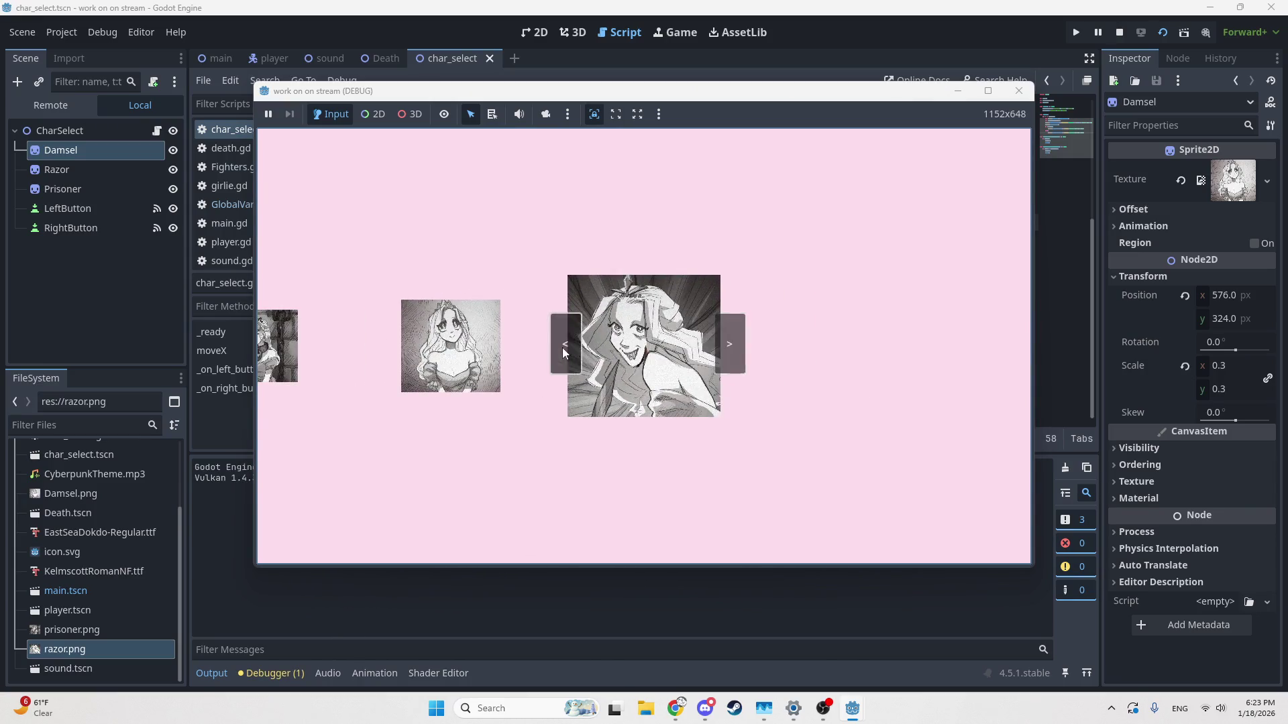
pyautogui.click(564, 346)
pyautogui.click(563, 346)
pyautogui.click(736, 347)
pyautogui.click(735, 347)
pyautogui.click(563, 342)
pyautogui.click(566, 339)
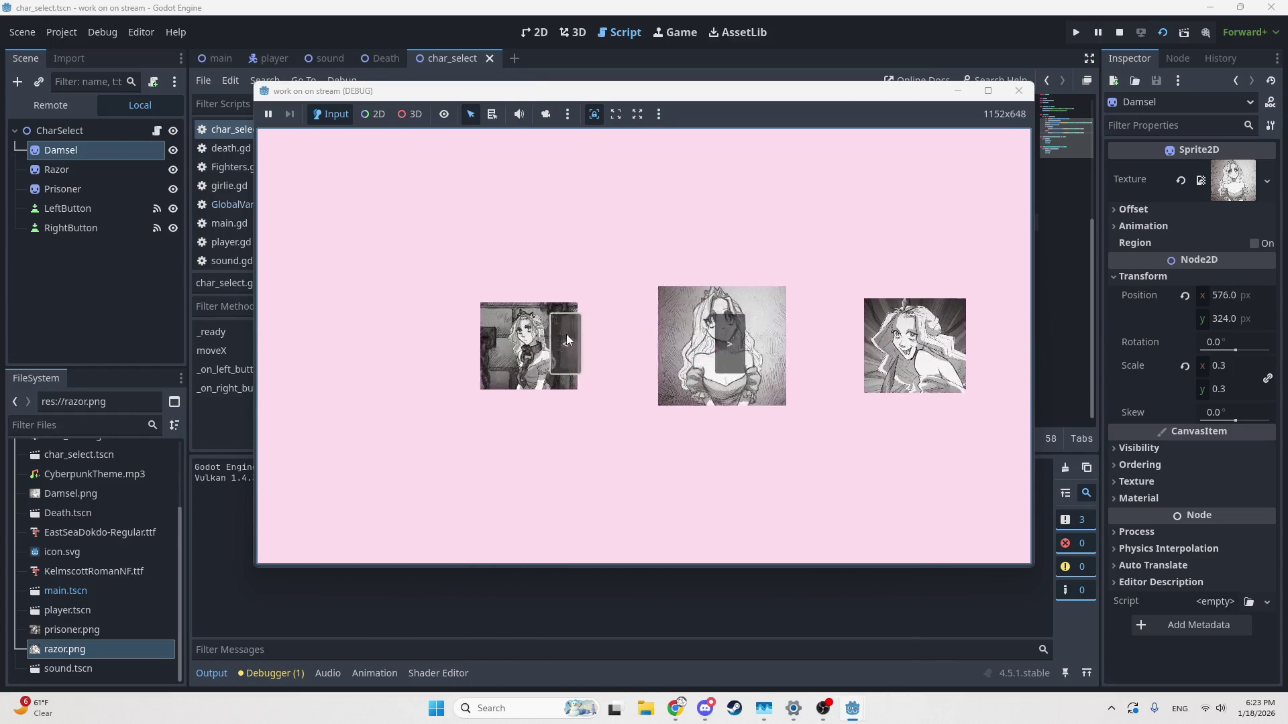
pyautogui.click(742, 353)
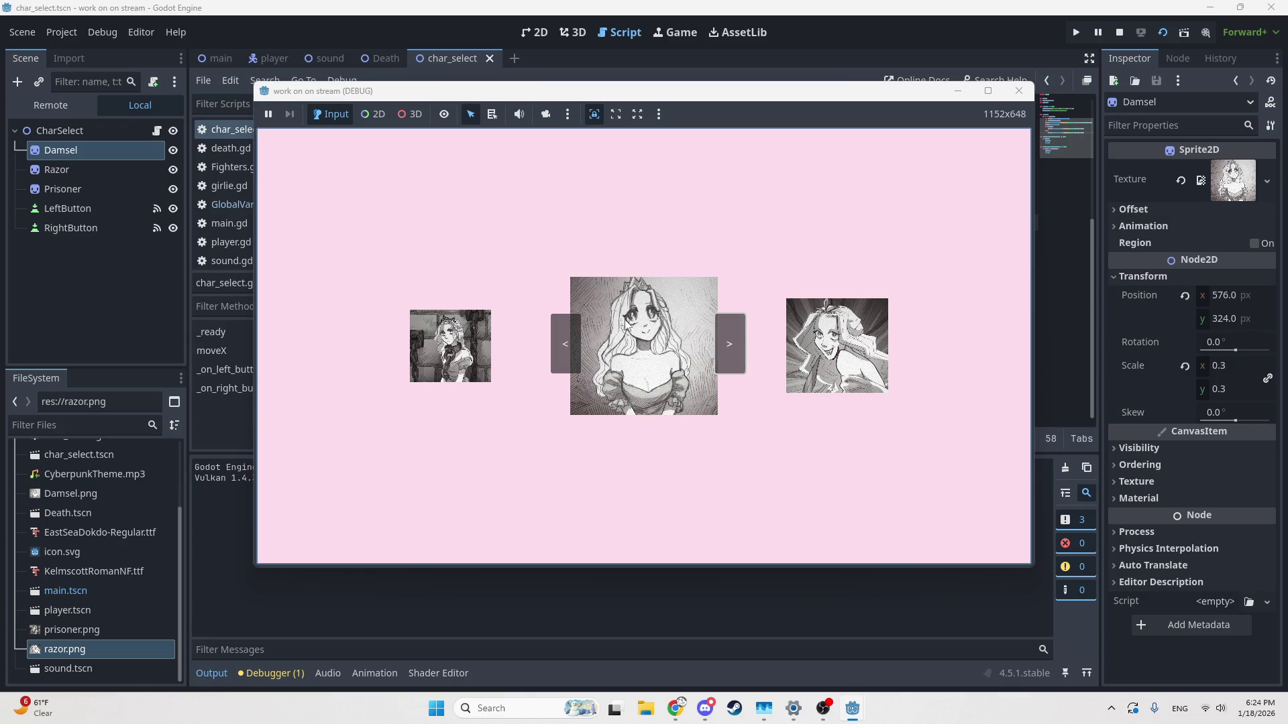
# Step: Bring Razor to the centre, try moving past the last character, then close the game and reopen char_select.gd
pyautogui.click(727, 331)
pyautogui.click(726, 328)
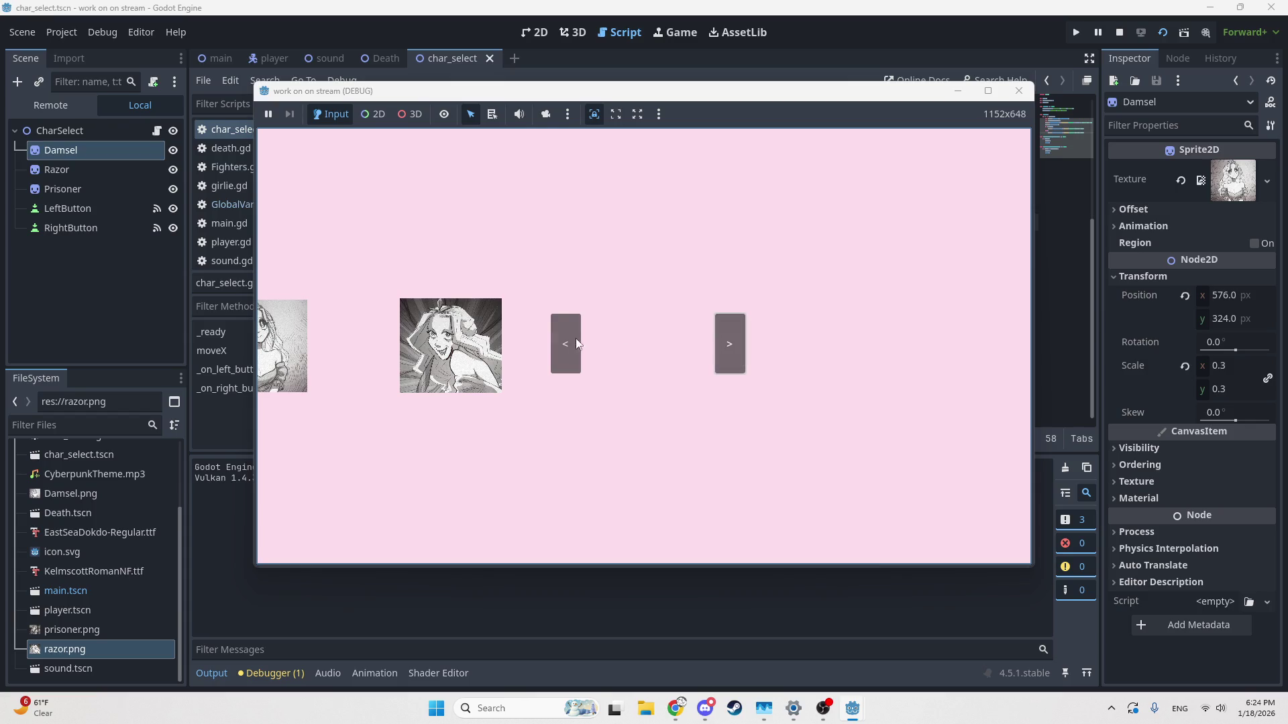
pyautogui.click(738, 362)
pyautogui.click(738, 362)
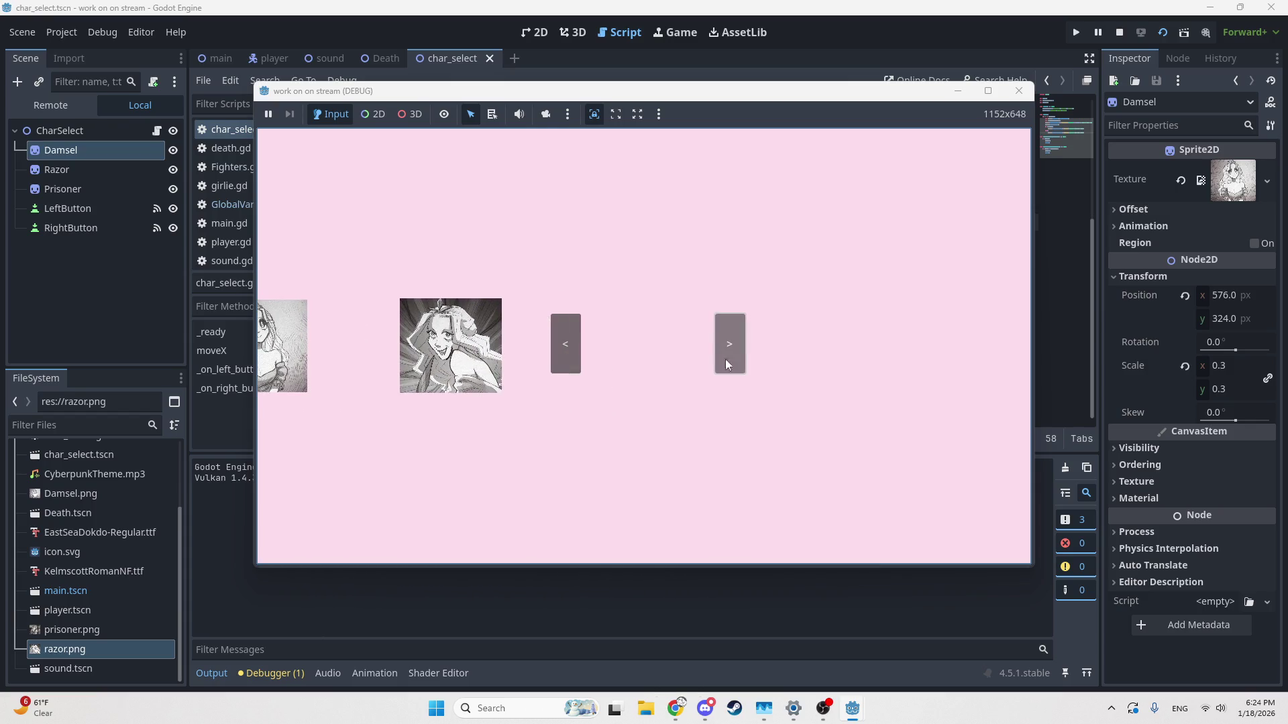
pyautogui.click(573, 357)
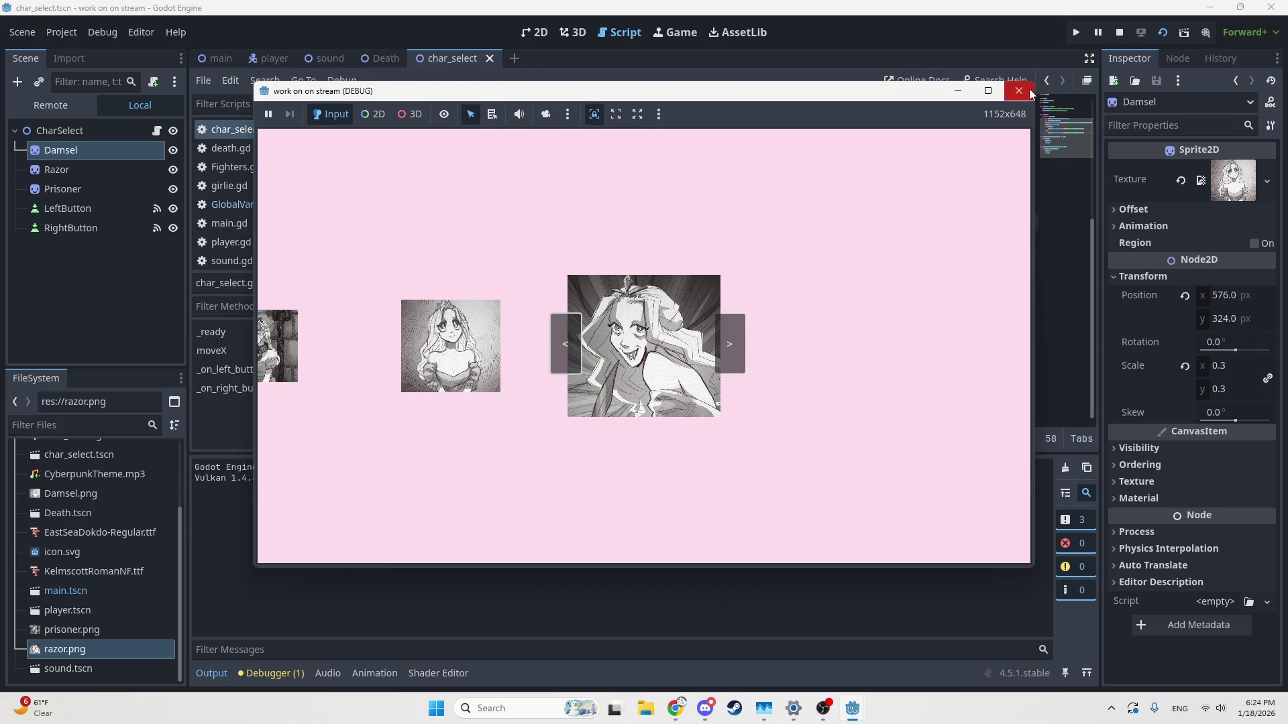
pyautogui.click(1018, 91)
pyautogui.click(618, 32)
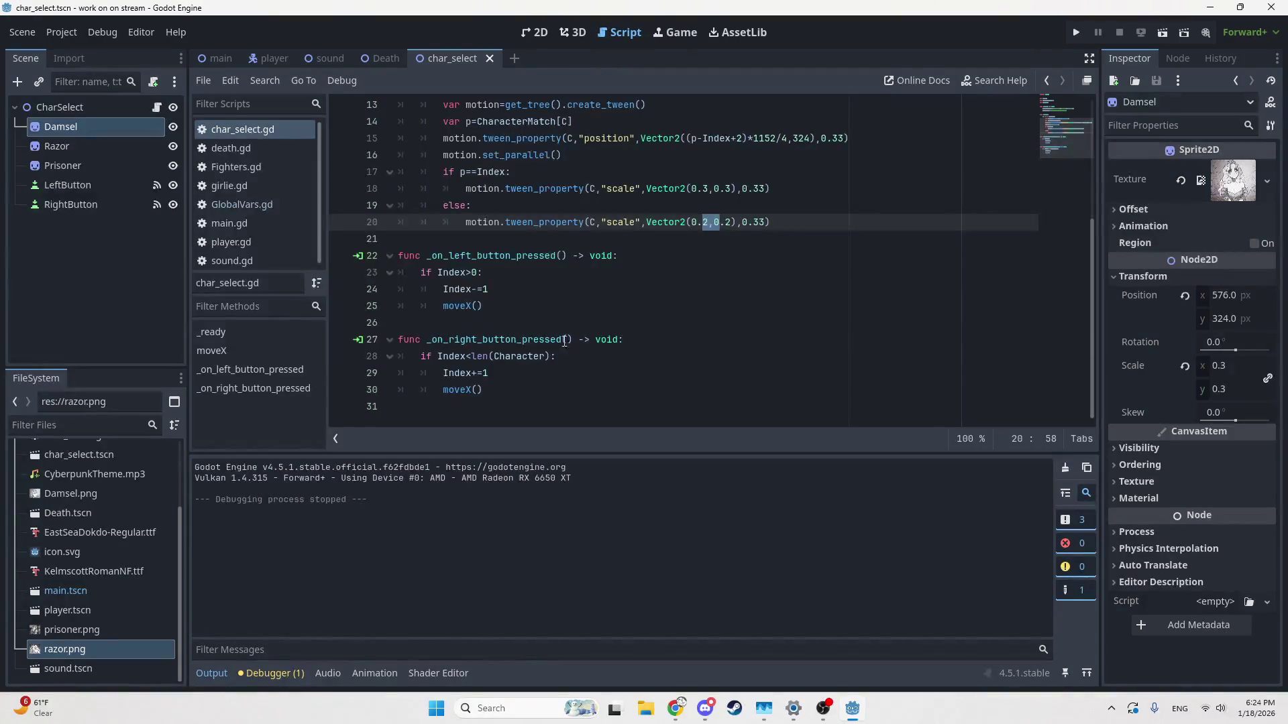